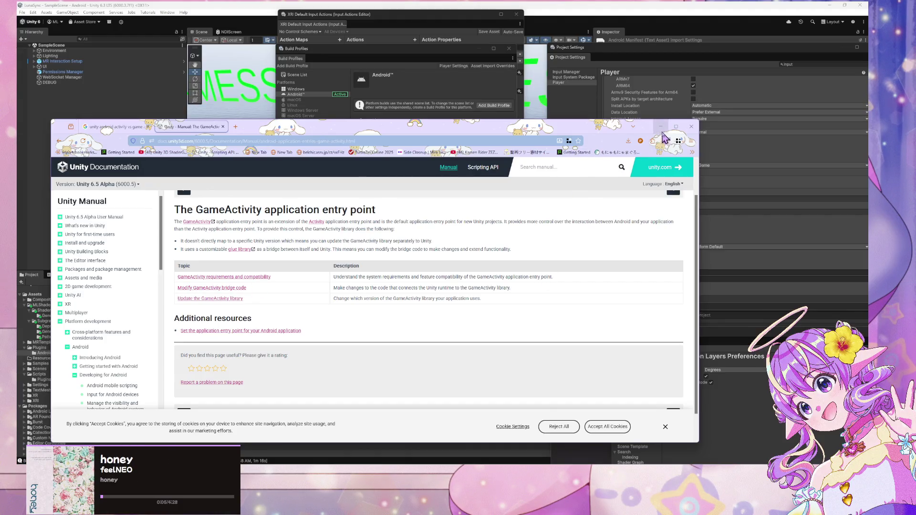
# Minimize the browser and make GameActivity the Android application entry point instead of Activity
pyautogui.click(661, 127)
pyautogui.click(693, 233)
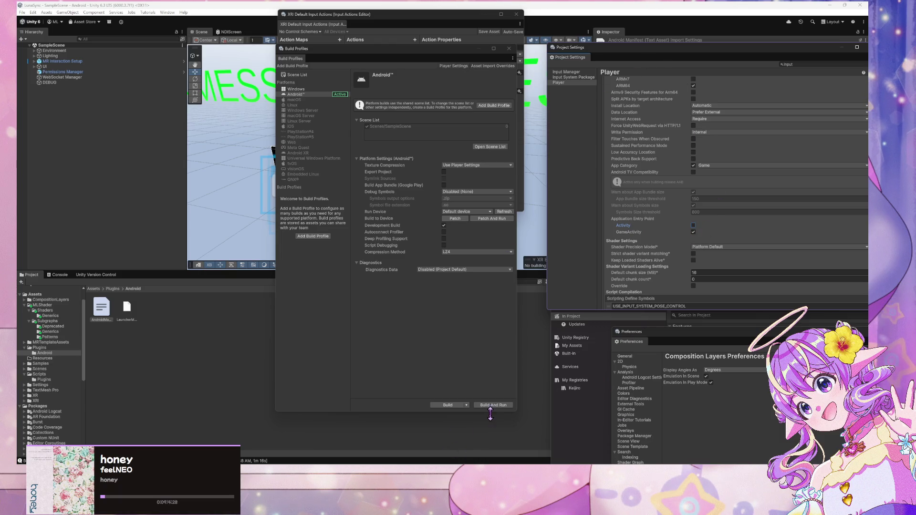
# In AndroidManifest.xml in VS Code, uncomment the GameActivity activity block
pyautogui.moveTo(473, 462)
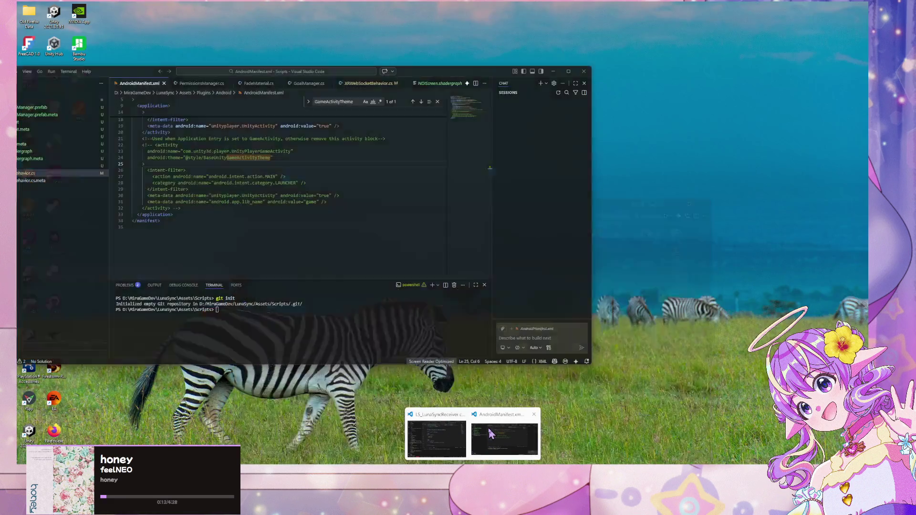
pyautogui.click(491, 434)
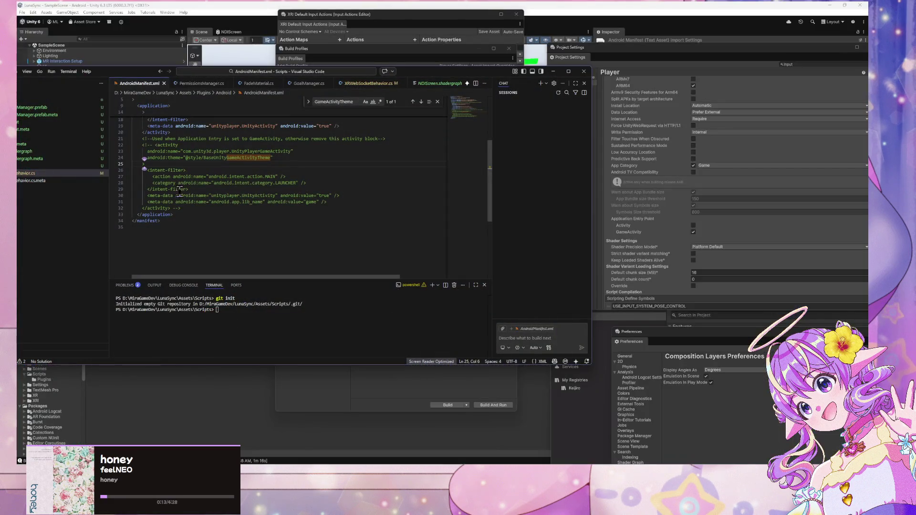
pyautogui.moveTo(183, 208)
pyautogui.mouseDown()
pyautogui.moveTo(96, 165)
pyautogui.moveTo(92, 144)
pyautogui.mouseUp()
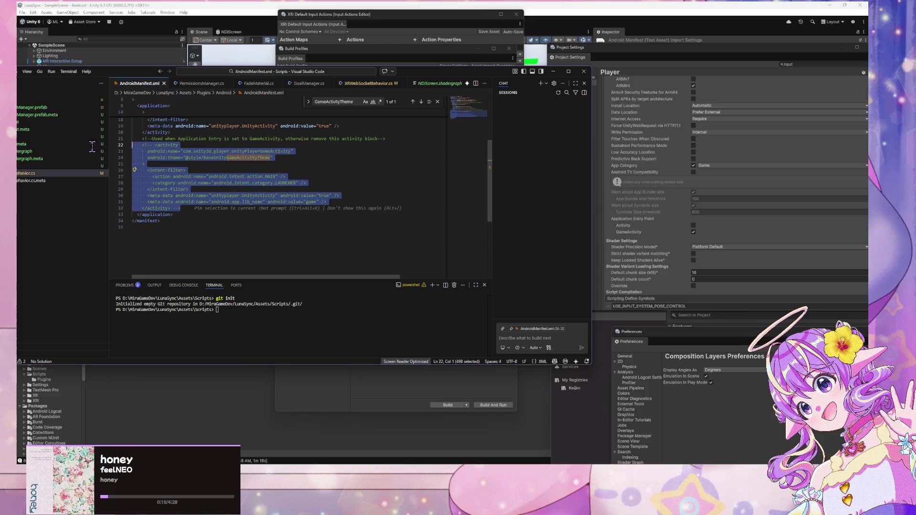
pyautogui.hotkey('ctrl', '/')
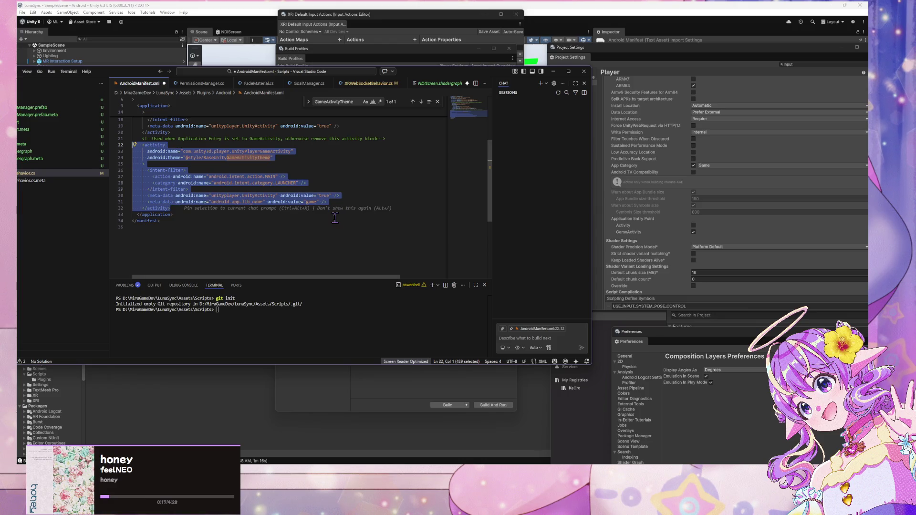
# Comment out the Activity block on lines 11–20 and save AndroidManifest.xml
pyautogui.scroll(4, 326, 215)
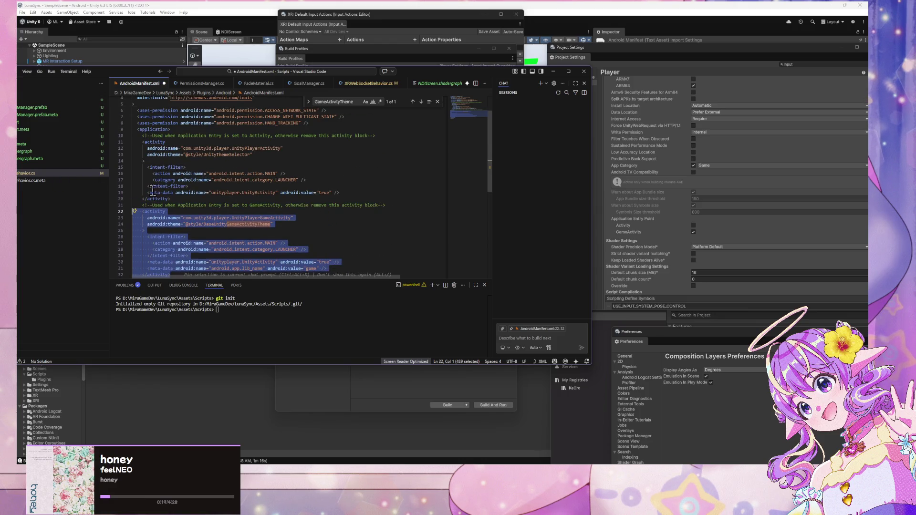
pyautogui.moveTo(179, 199); pyautogui.dragTo(110, 141)
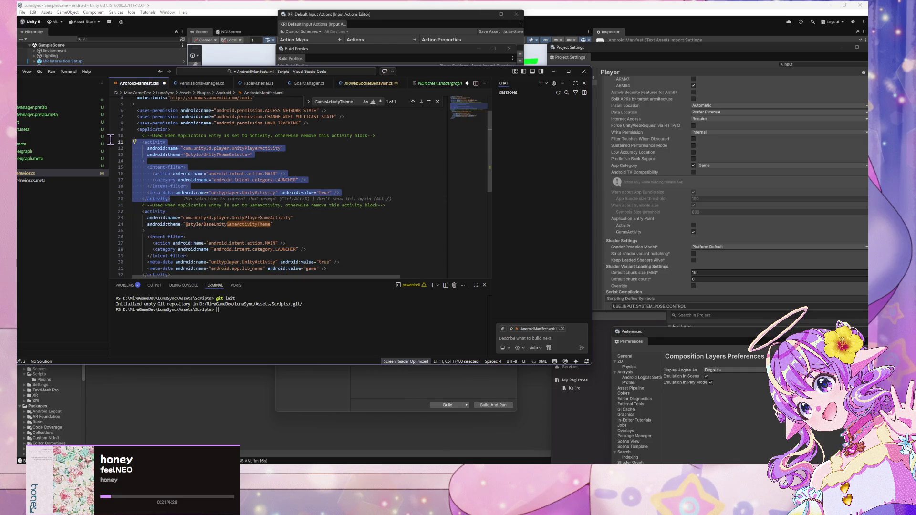
pyautogui.scroll(-5, 363, 195)
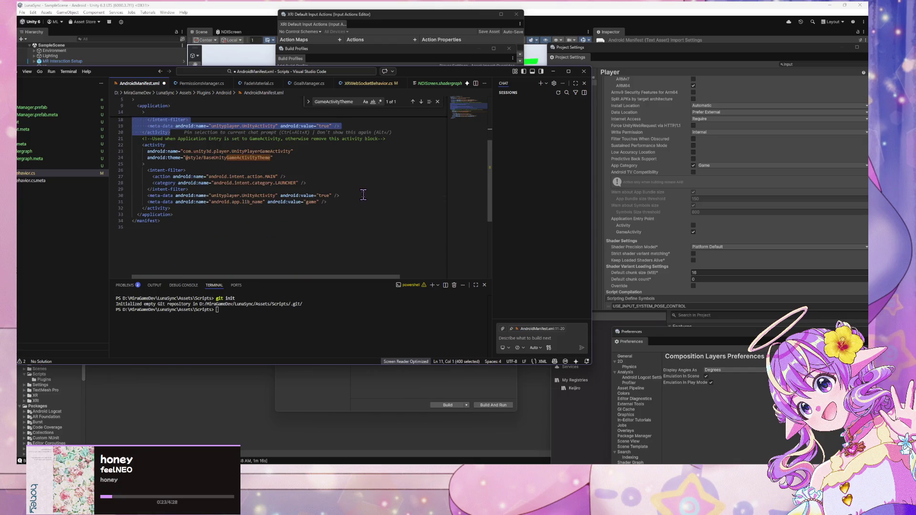
pyautogui.scroll(2, 363, 194)
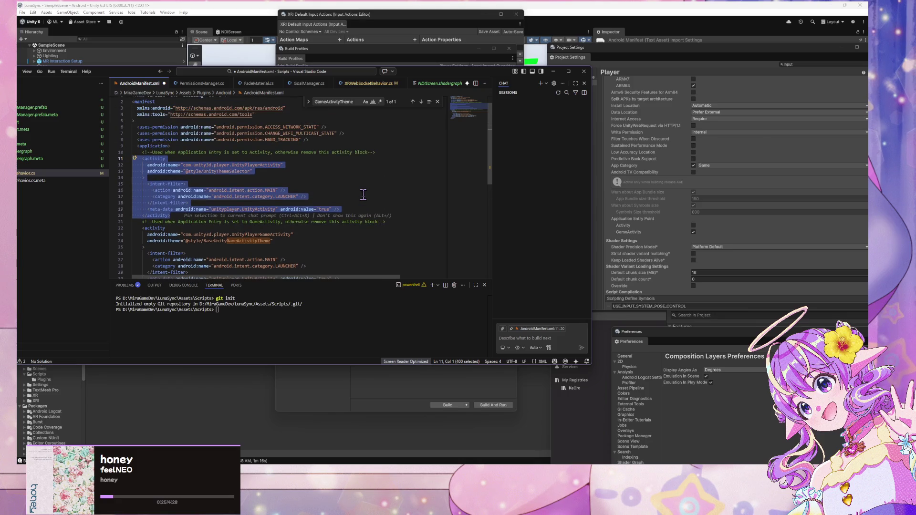
pyautogui.scroll(-1, 363, 194)
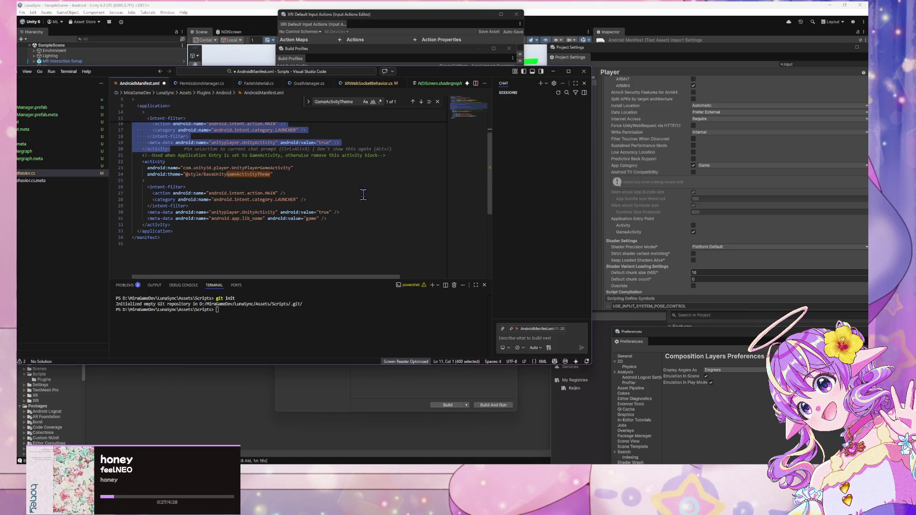
pyautogui.scroll(5, 363, 194)
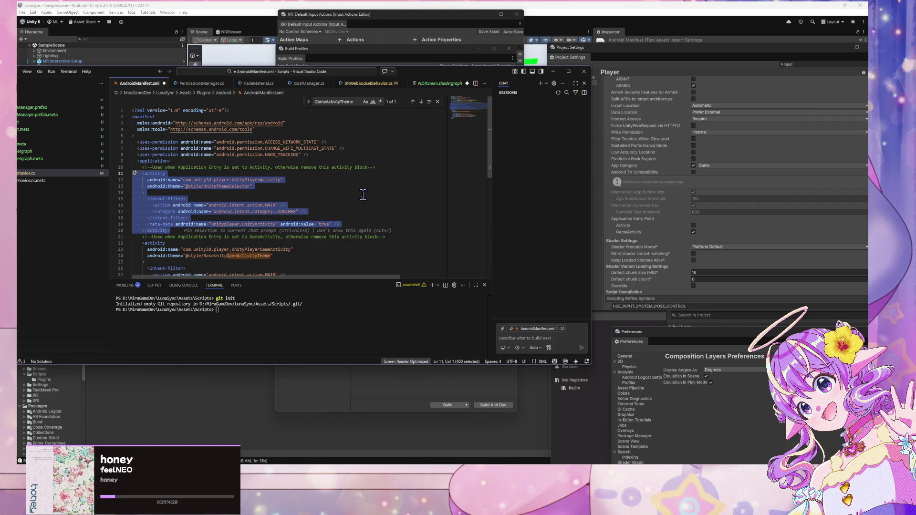
pyautogui.hotkey('ctrl', '/')
pyautogui.hotkey('ctrl', 's')
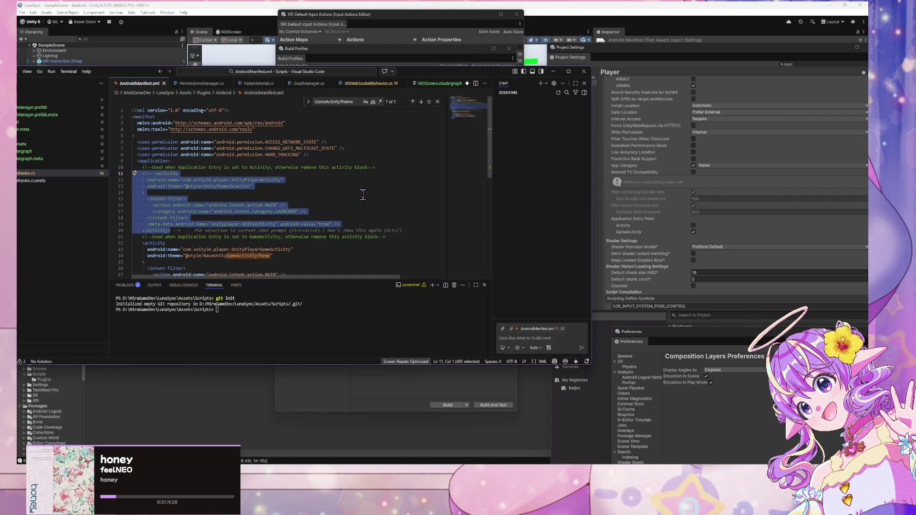
# Back in Unity, start Patch And Run for the Android build from Build Profiles
pyautogui.click(678, 67)
pyautogui.moveTo(664, 48); pyautogui.dragTo(409, 47)
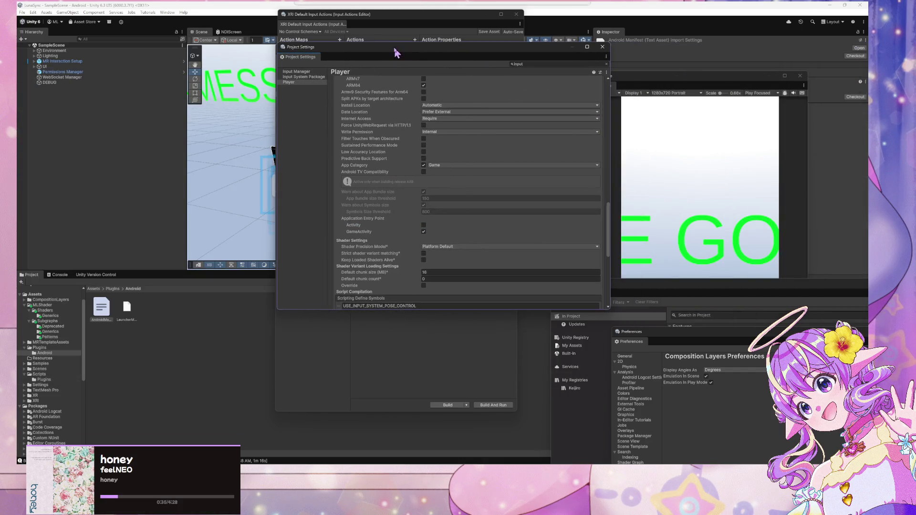
pyautogui.scroll(-5, 591, 256)
pyautogui.click(496, 362)
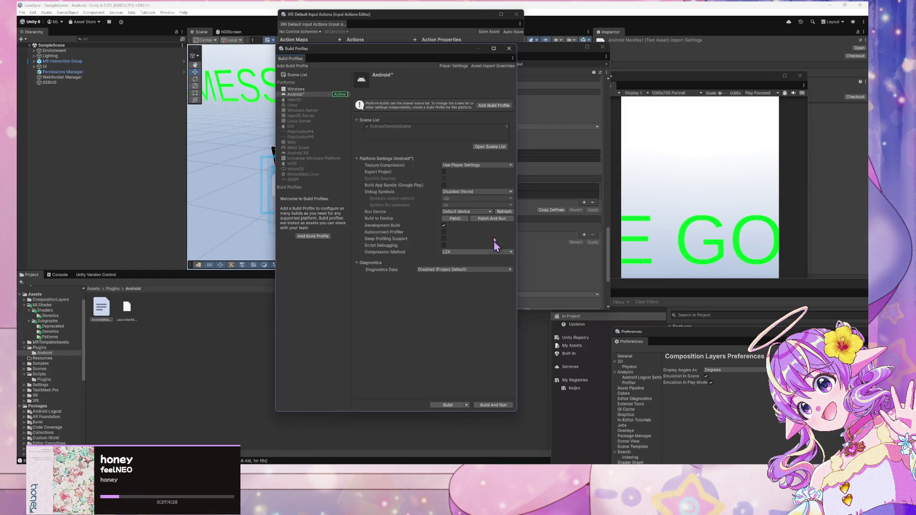
pyautogui.click(497, 218)
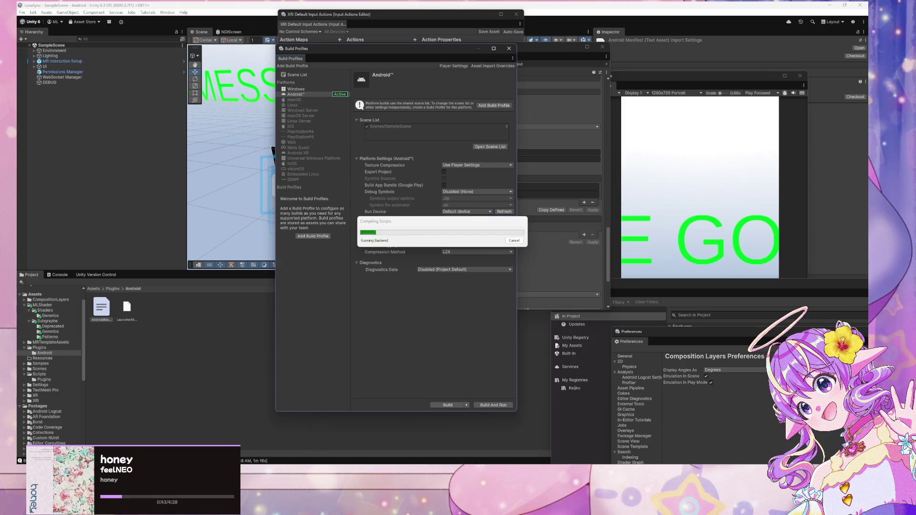
# Wait on the desktop while the Android patch build compiles and deploys to the device
pyautogui.press('super+d')
pyautogui.press('super+d')
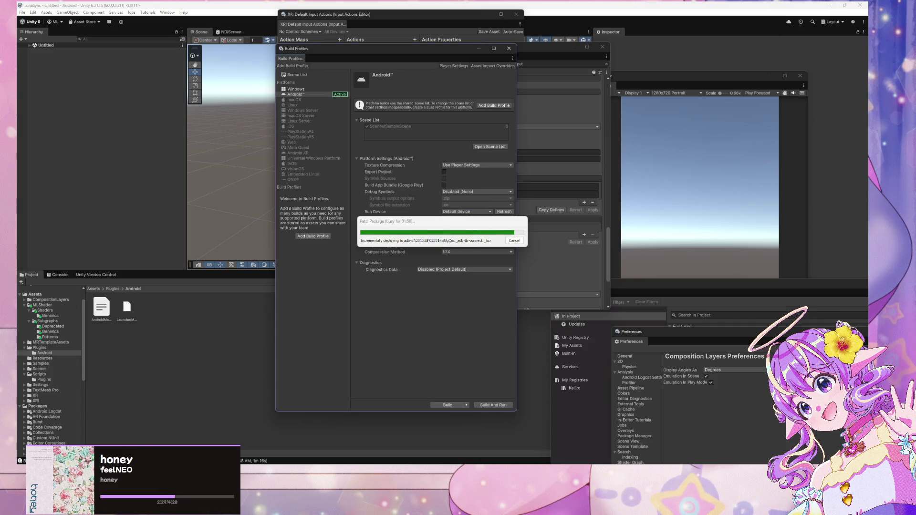
pyautogui.press('super+d')
pyautogui.press('super+d')
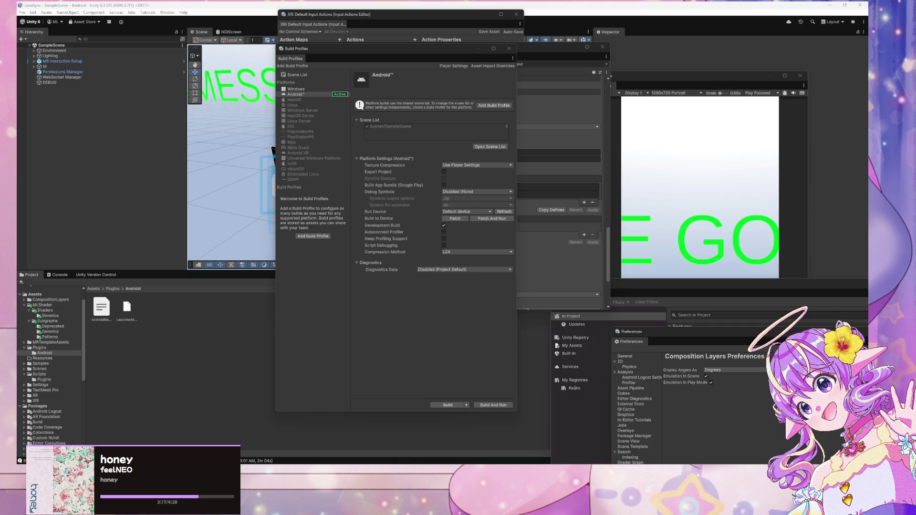
# Restore the browser and search Google for 'does android xr hand tracking work with phone'
pyautogui.moveTo(76, 191); pyautogui.dragTo(86, 236)
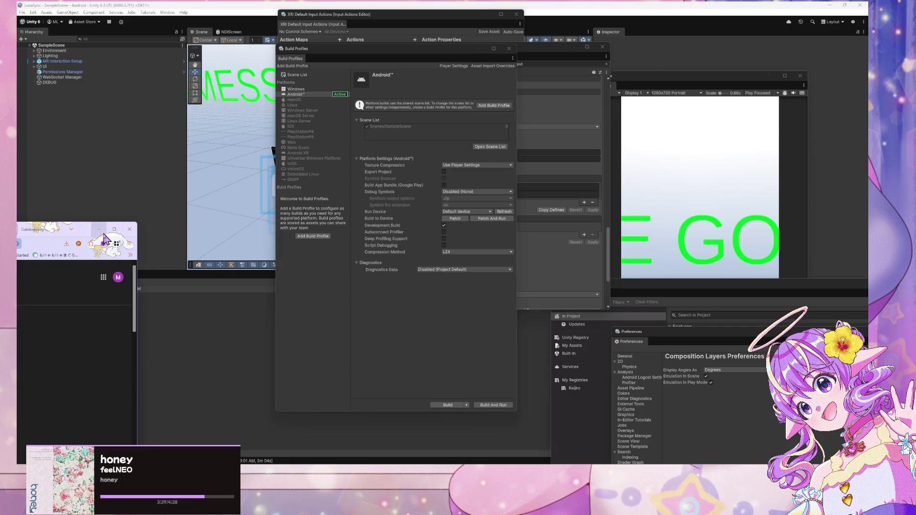
pyautogui.moveTo(95, 229)
pyautogui.mouseDown()
pyautogui.moveTo(738, 171)
pyautogui.moveTo(746, 162)
pyautogui.mouseUp()
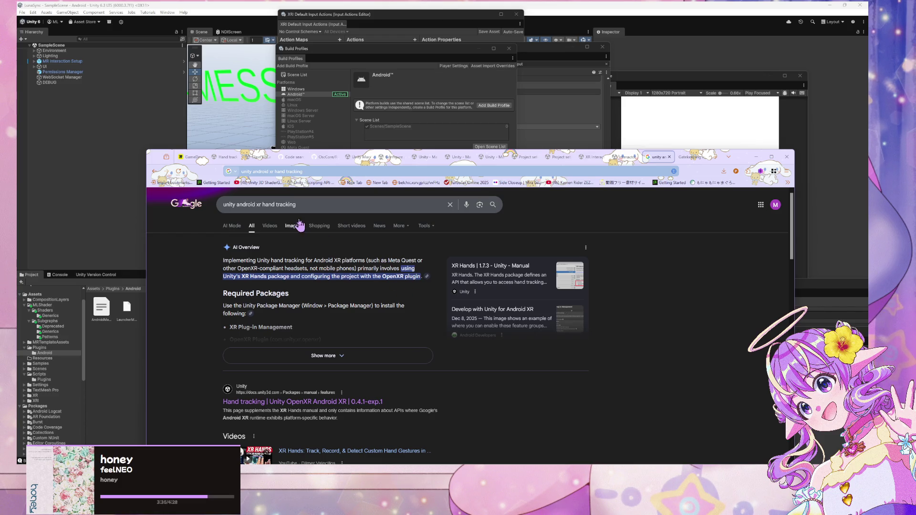
pyautogui.moveTo(315, 204); pyautogui.dragTo(173, 202)
pyautogui.write('do')
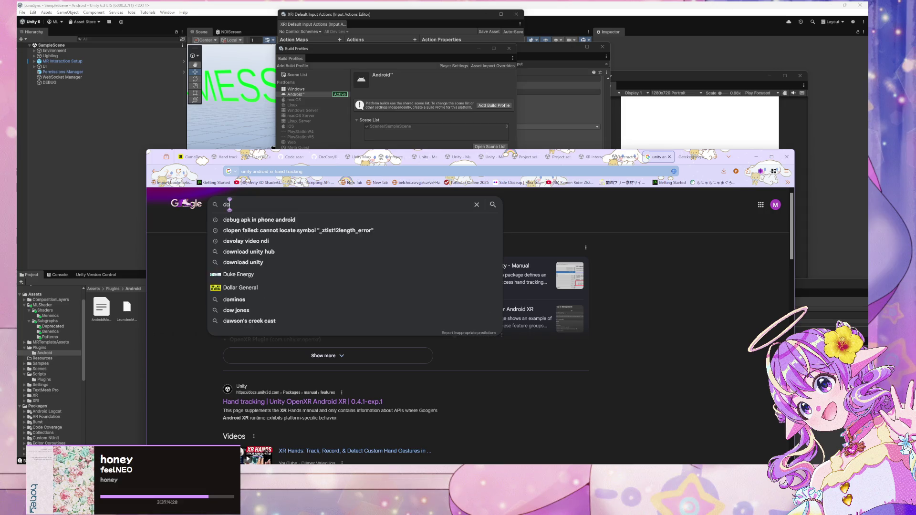
pyautogui.write('es android xr wor')
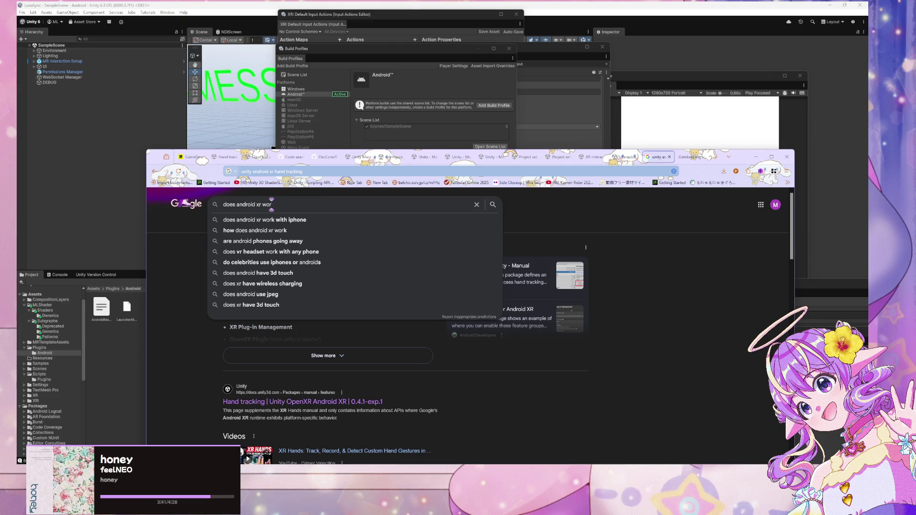
pyautogui.press('BackSpace')
pyautogui.press('BackSpace')
pyautogui.press('BackSpace')
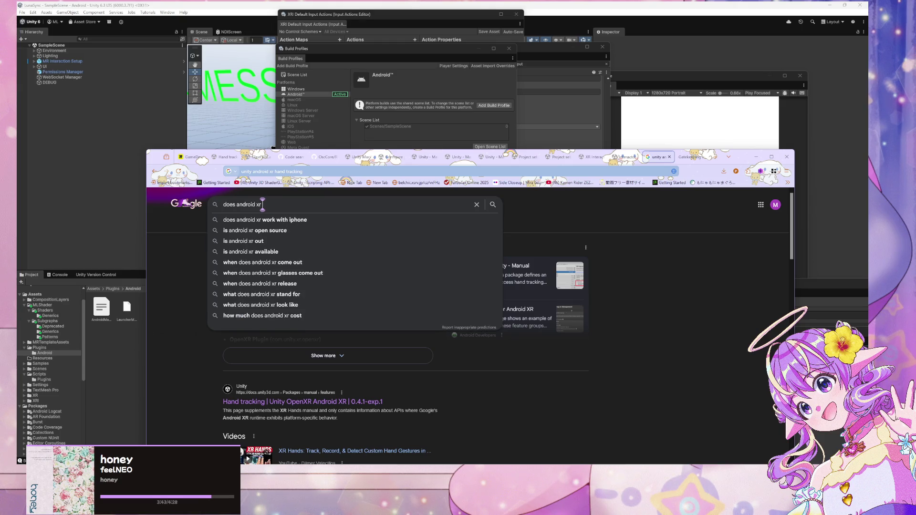
pyautogui.write('hand tracking work w')
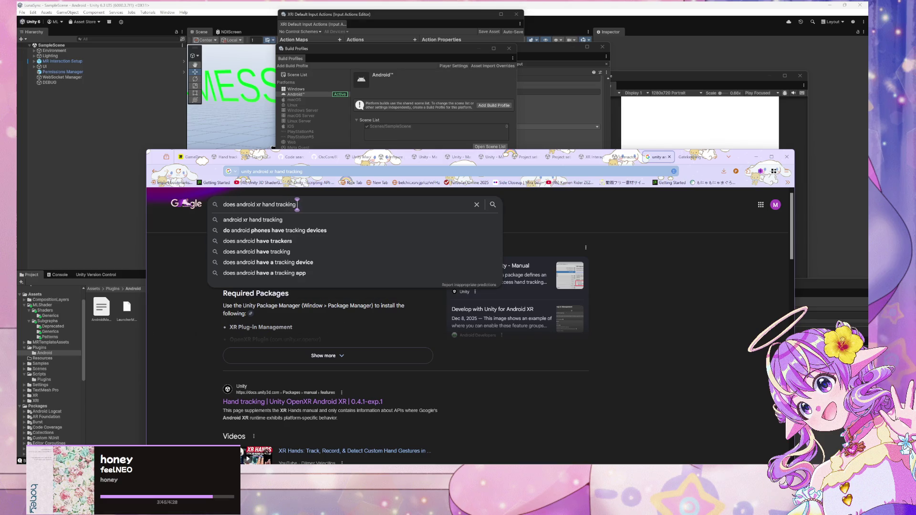
pyautogui.write('ith phone')
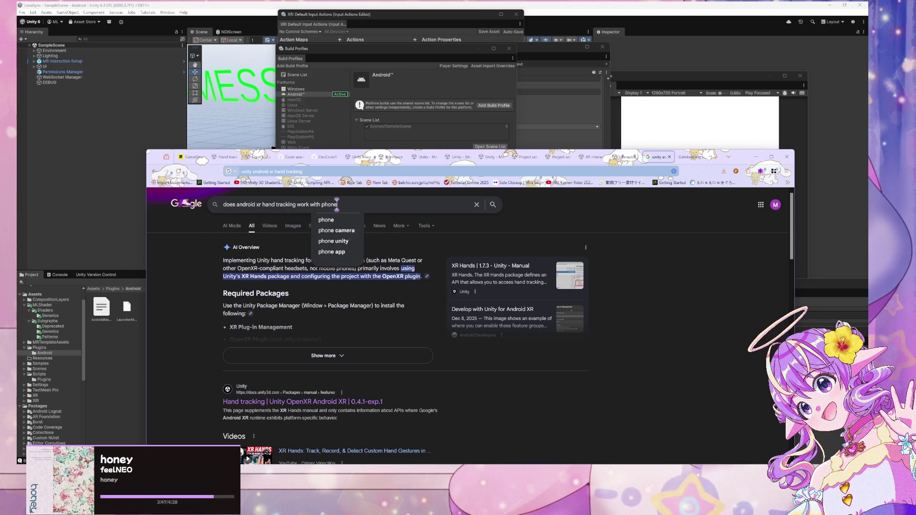
pyautogui.press('Return')
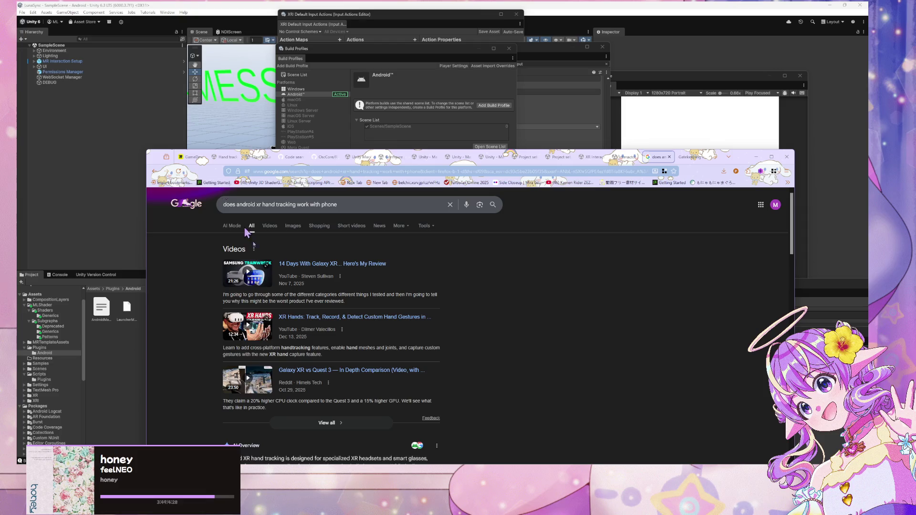
# Open the OpenXR hand interaction and XR Hands Tracking on mobile phones threads in background tabs
pyautogui.scroll(-3, 413, 444)
pyautogui.scroll(-1, 394, 346)
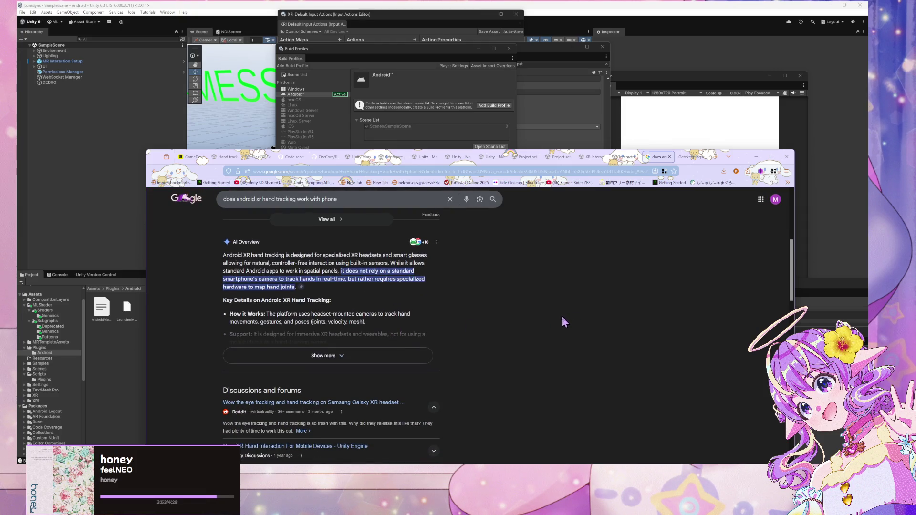
pyautogui.scroll(-4, 557, 317)
pyautogui.scroll(3, 550, 319)
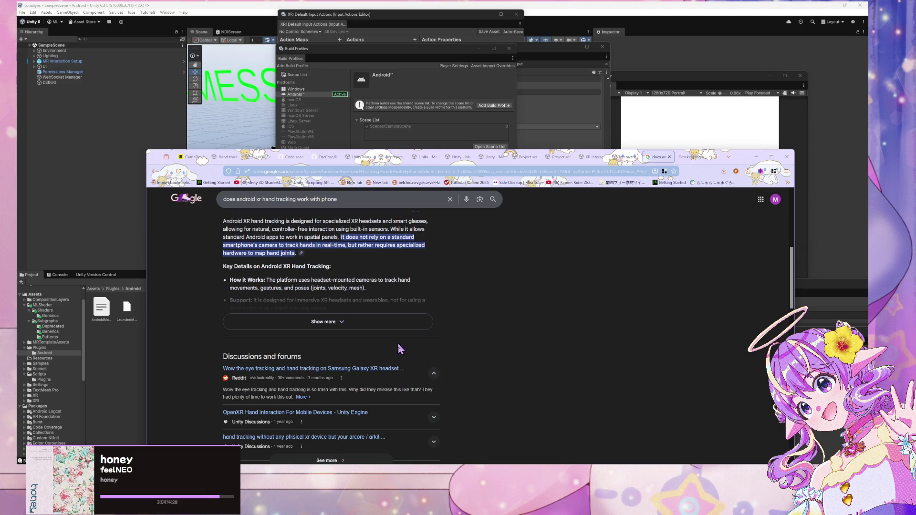
pyautogui.scroll(-2, 400, 349)
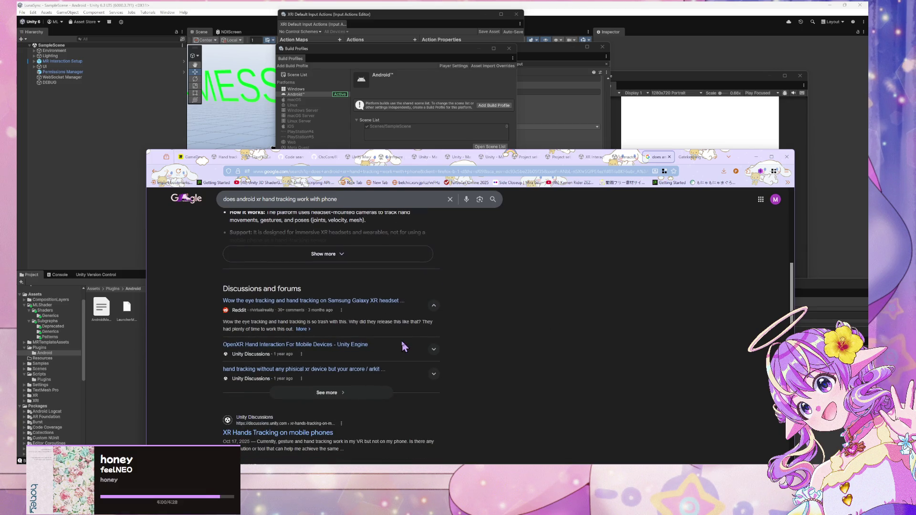
pyautogui.middleClick(363, 352)
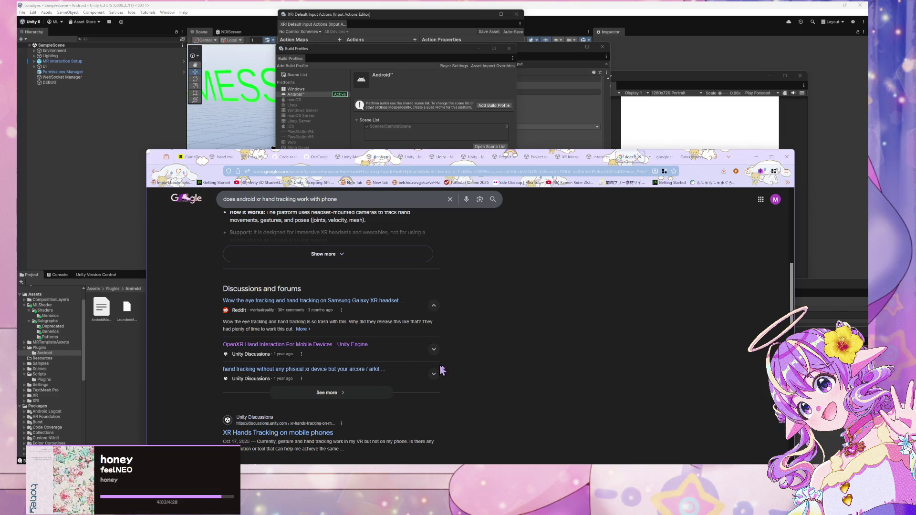
pyautogui.scroll(-3, 477, 371)
pyautogui.middleClick(324, 331)
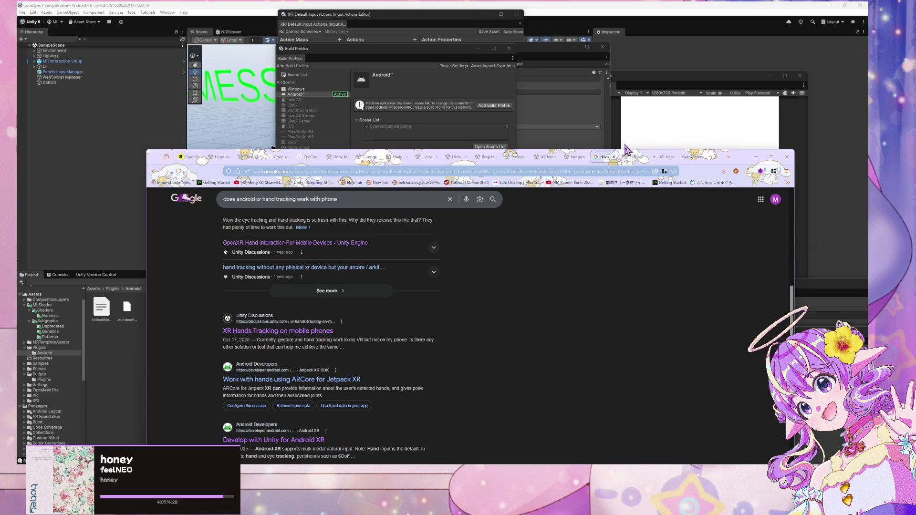
# Skim the OpenXR hand interaction thread, close it, and review the XR Hands phone result
pyautogui.click(641, 162)
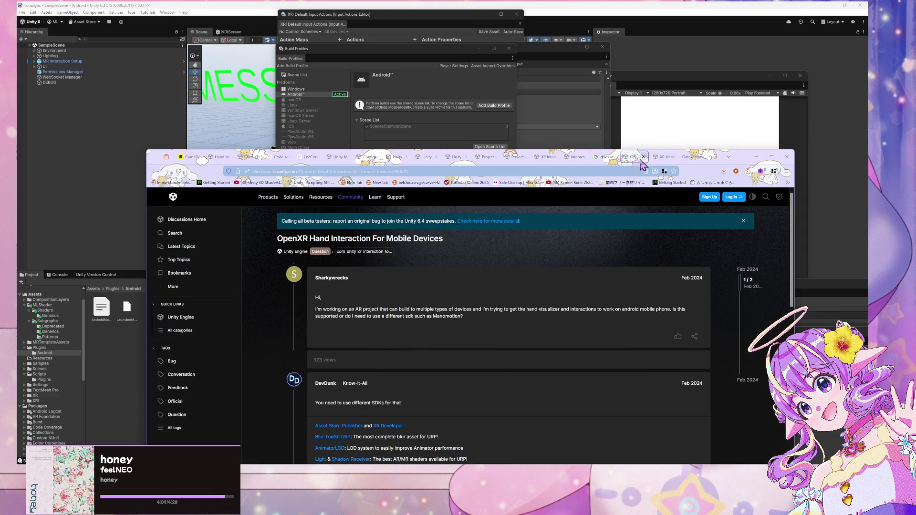
pyautogui.scroll(-4, 600, 221)
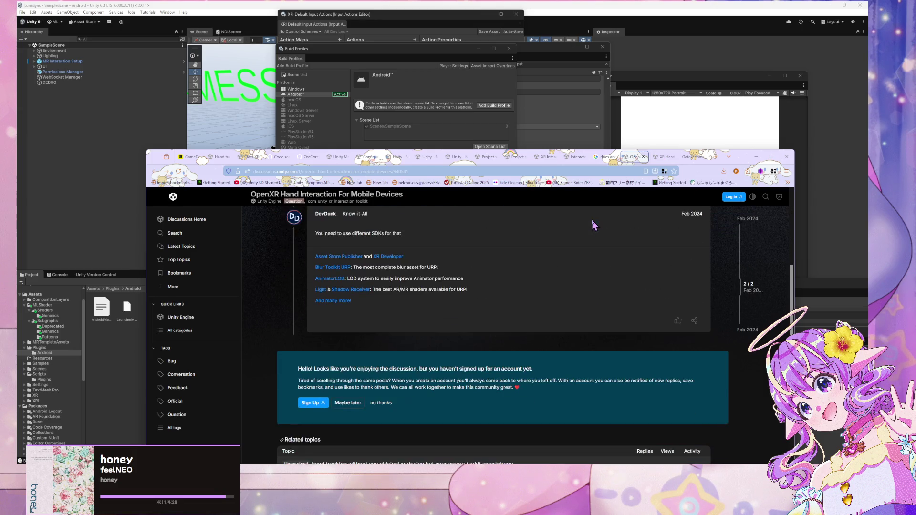
pyautogui.scroll(3, 600, 222)
pyautogui.click(644, 158)
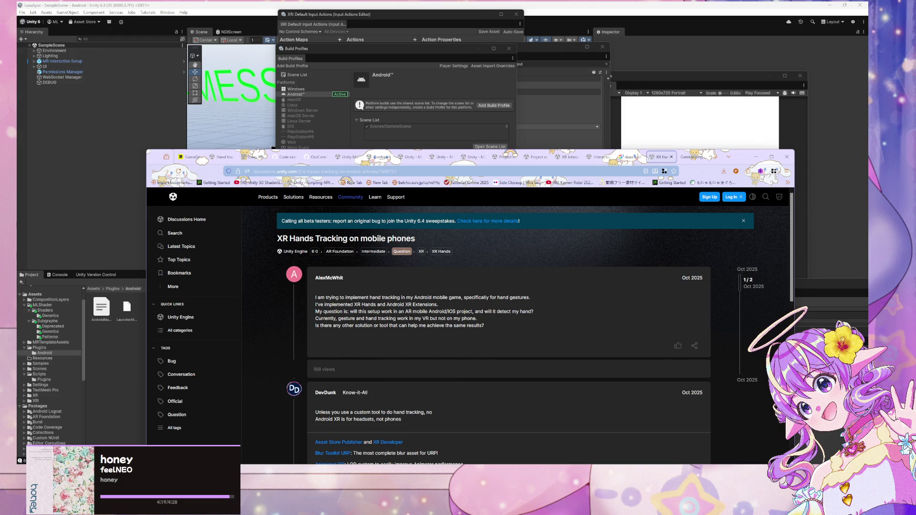
pyautogui.scroll(-2, 243, 211)
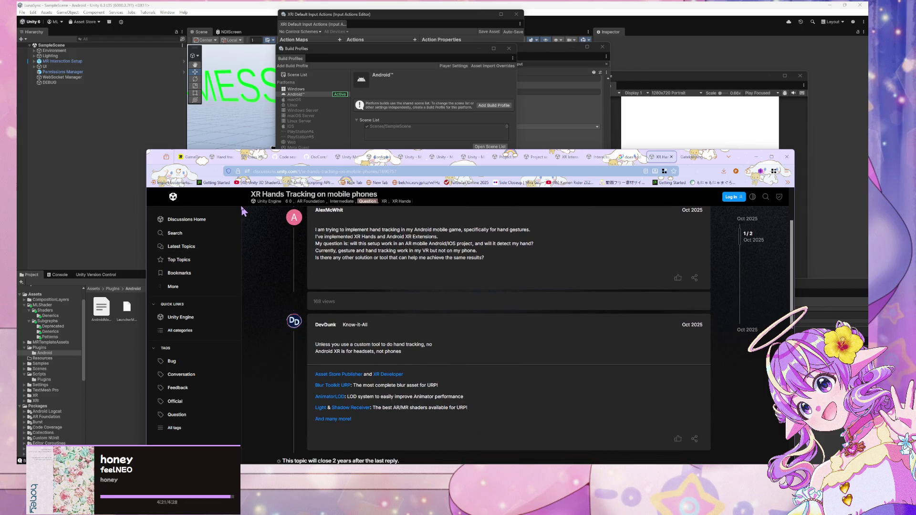
pyautogui.scroll(-3, 239, 203)
pyautogui.scroll(3, 240, 204)
# Switch back to the Google results tab for the phone hand tracking search
pyautogui.click(630, 156)
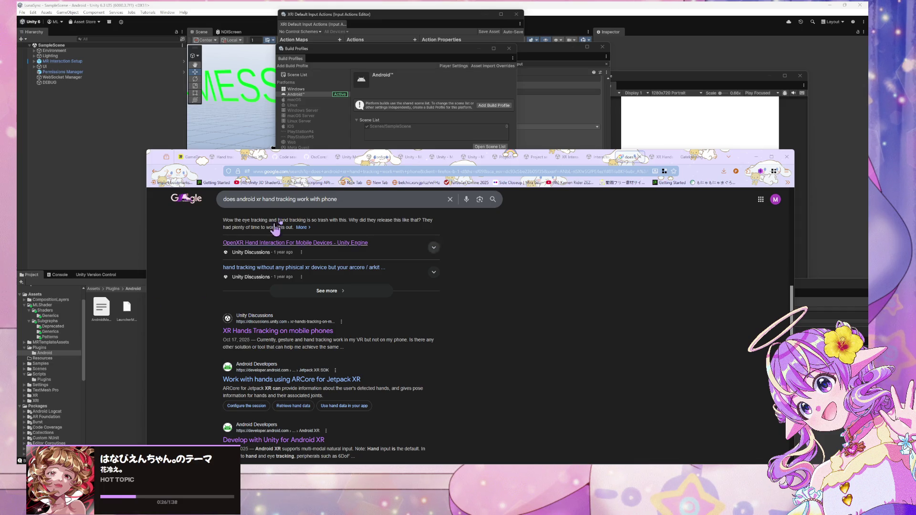
# Open 'Work with hands using ARCore for Jetpack XR' and read down to 'Configure the session'
pyautogui.click(334, 379)
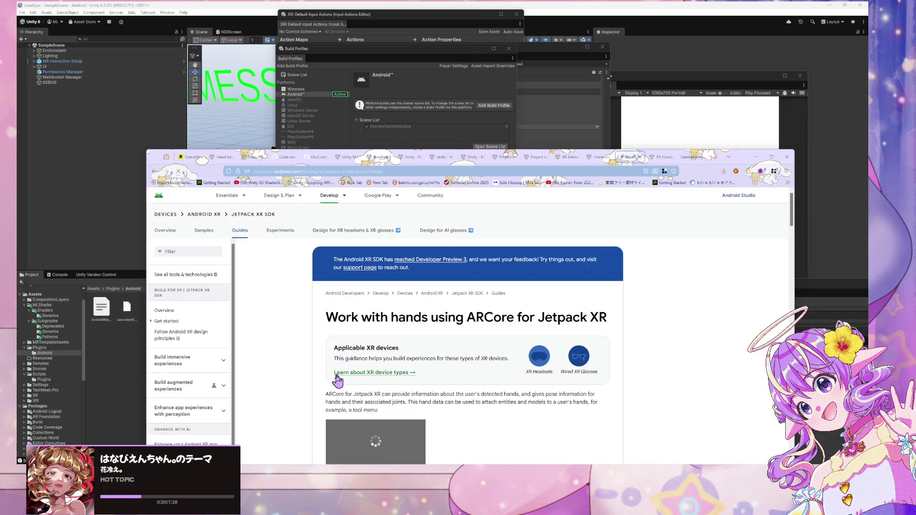
pyautogui.scroll(-2, 382, 333)
pyautogui.scroll(-2, 376, 296)
pyautogui.scroll(-1, 377, 294)
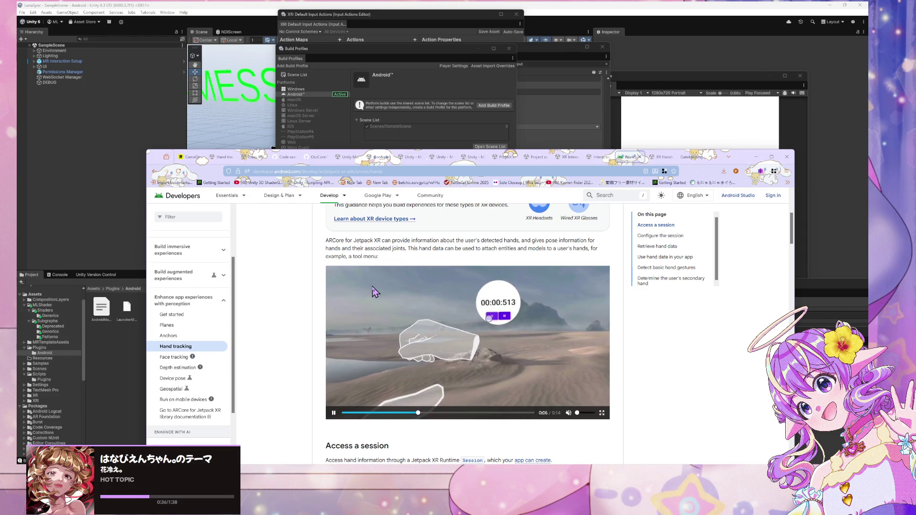
pyautogui.scroll(-2, 374, 291)
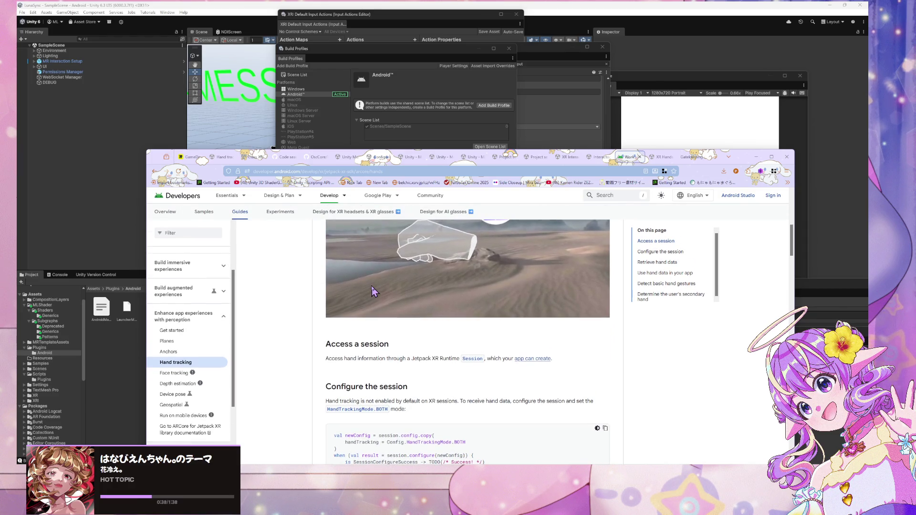
pyautogui.scroll(-3, 372, 289)
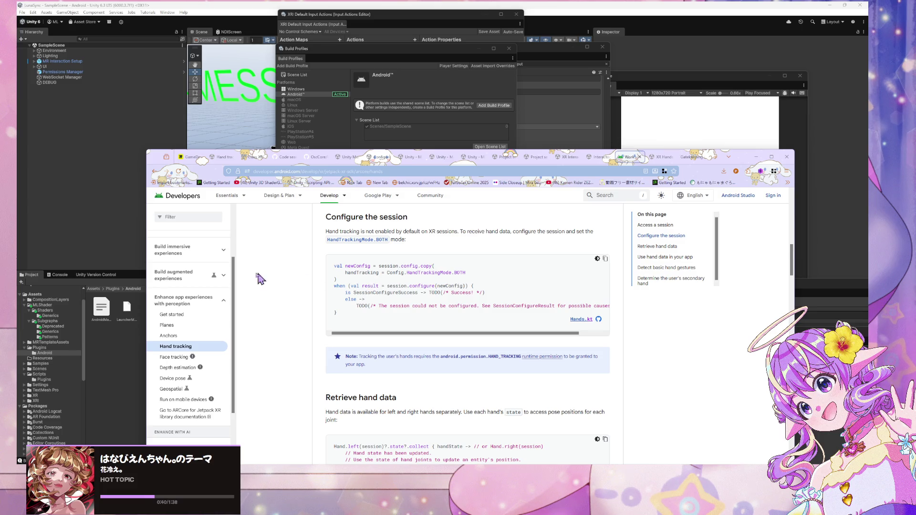
pyautogui.scroll(2, 213, 286)
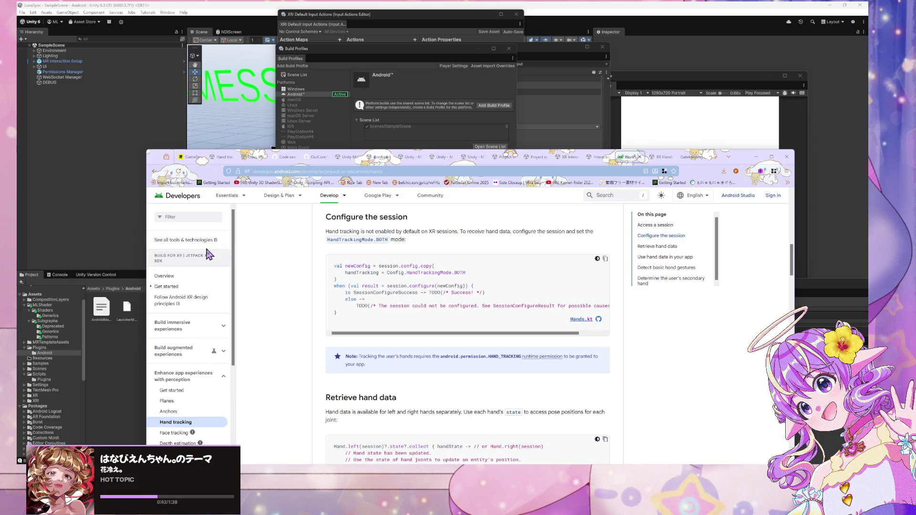
# Open and skim the Jetpack XR SDK overview page
pyautogui.click(199, 277)
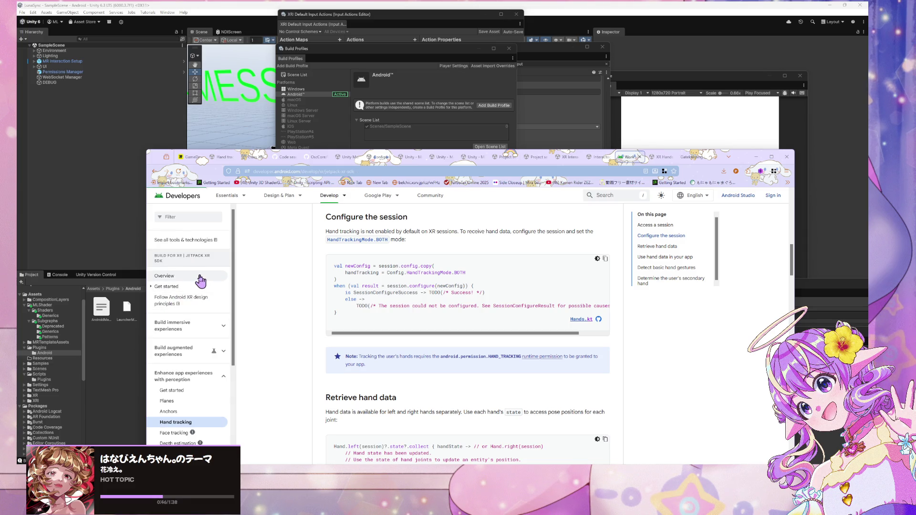
pyautogui.scroll(-3, 296, 309)
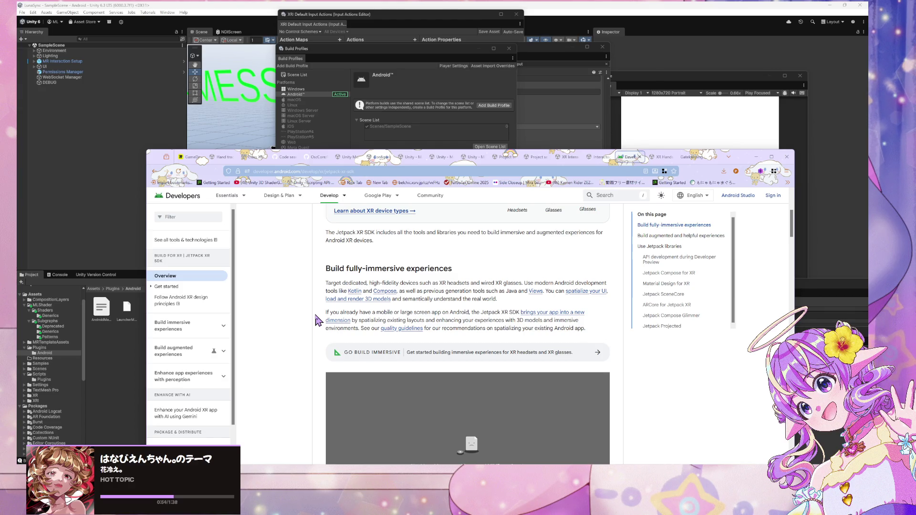
pyautogui.scroll(-1, 315, 315)
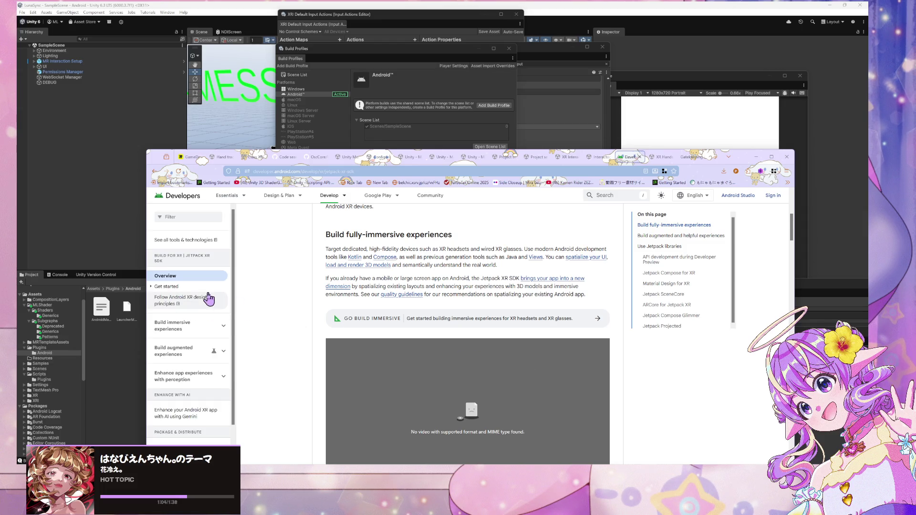
# Open 'Create an Android XR project' under Get started and read its template step
pyautogui.click(158, 287)
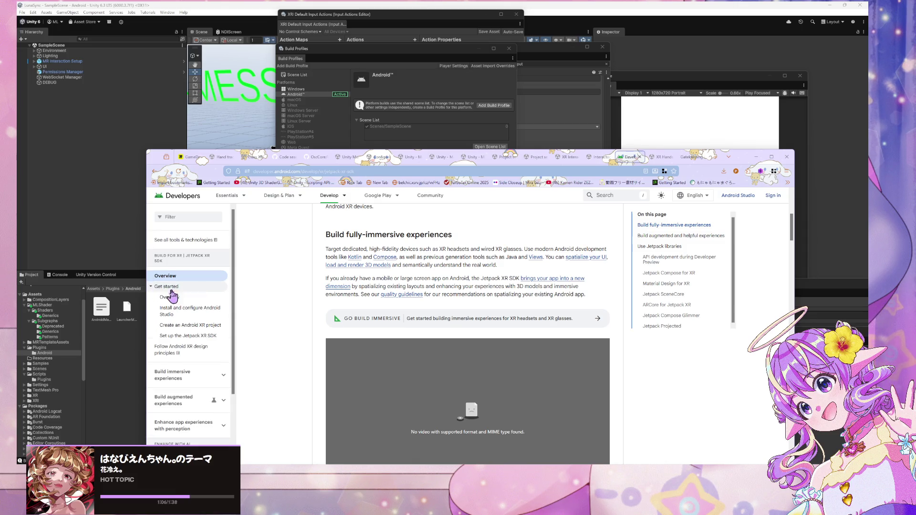
pyautogui.click(208, 327)
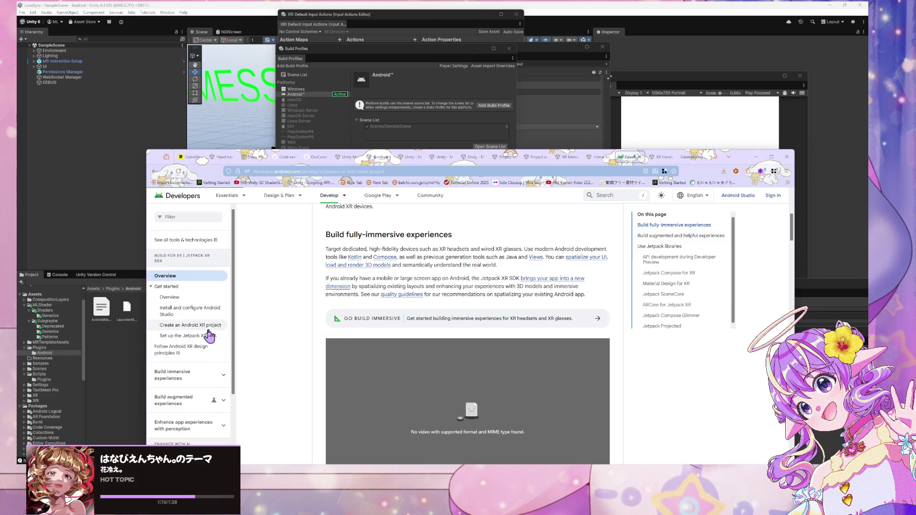
pyautogui.scroll(-10, 275, 319)
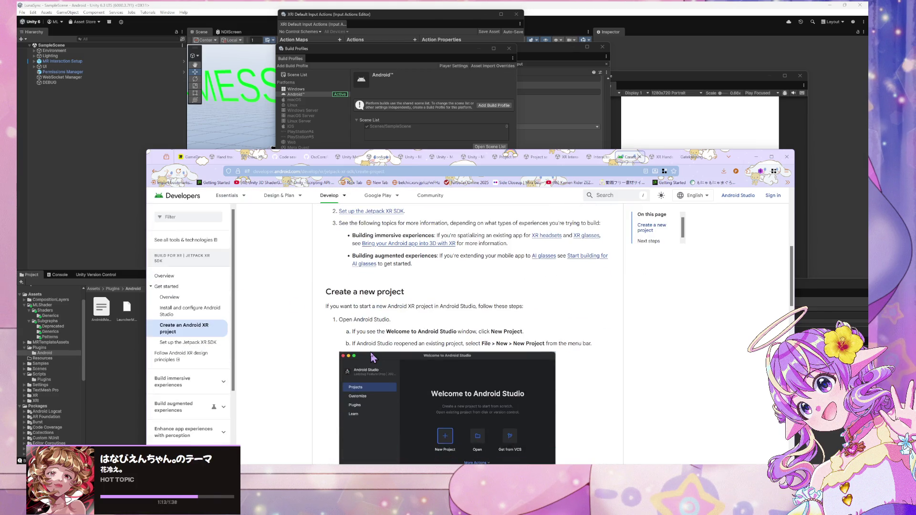
pyautogui.scroll(2, 276, 320)
pyautogui.scroll(-3, 276, 318)
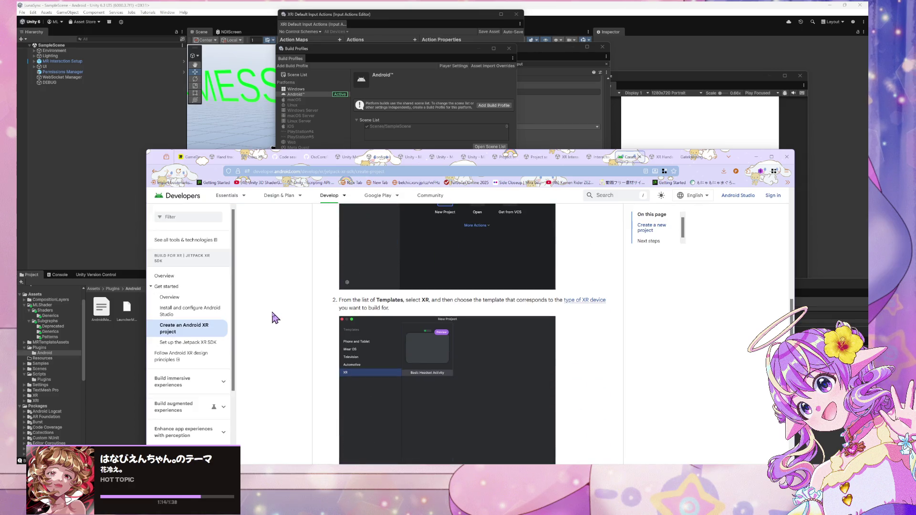
pyautogui.scroll(4, 275, 318)
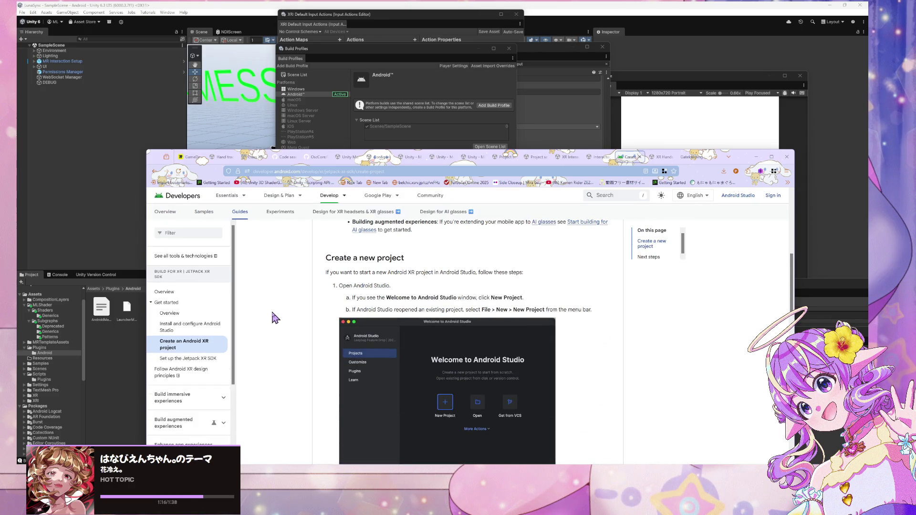
pyautogui.scroll(-4, 276, 318)
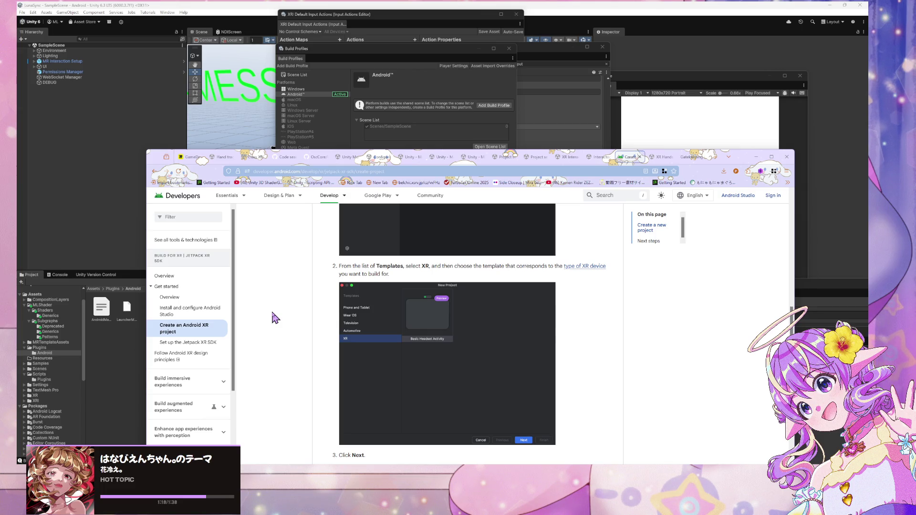
pyautogui.scroll(-5, 275, 318)
# Open and read through the 'Set up the Jetpack XR SDK' guide
pyautogui.click(201, 342)
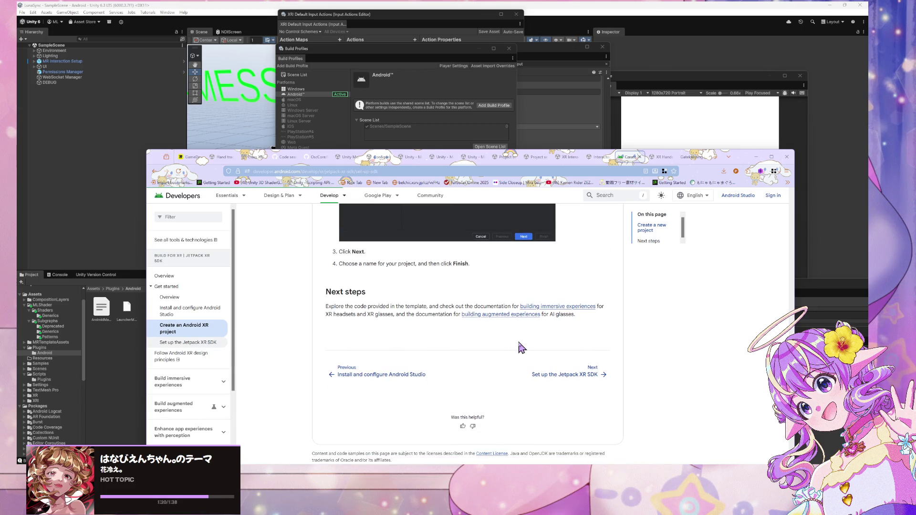
pyautogui.scroll(-4, 299, 309)
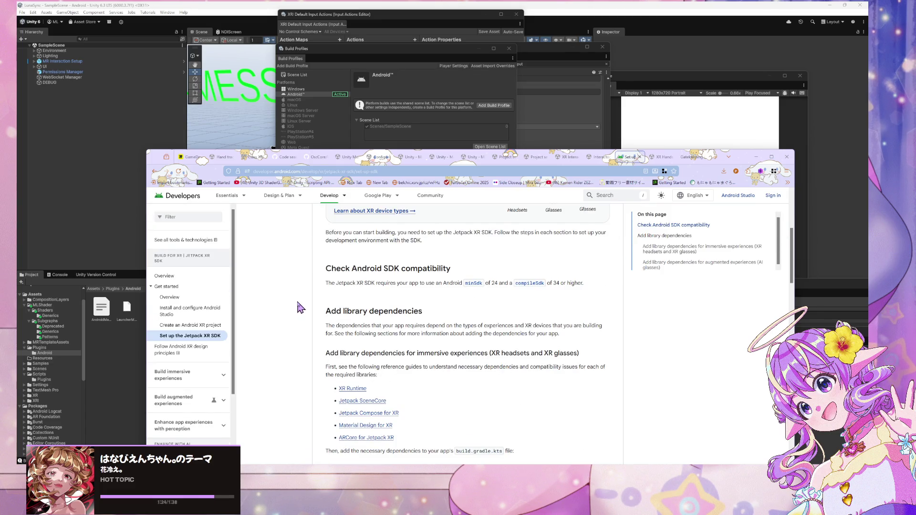
pyautogui.scroll(-3, 301, 307)
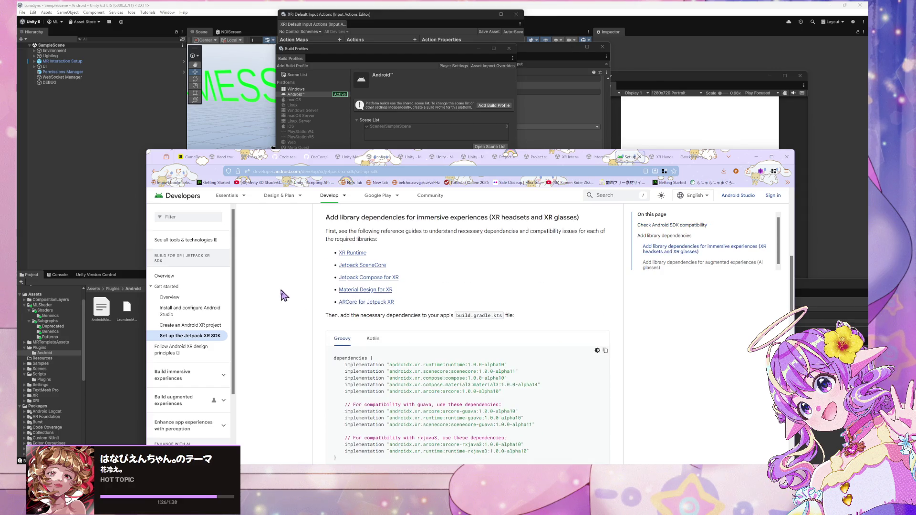
pyautogui.scroll(-3, 407, 255)
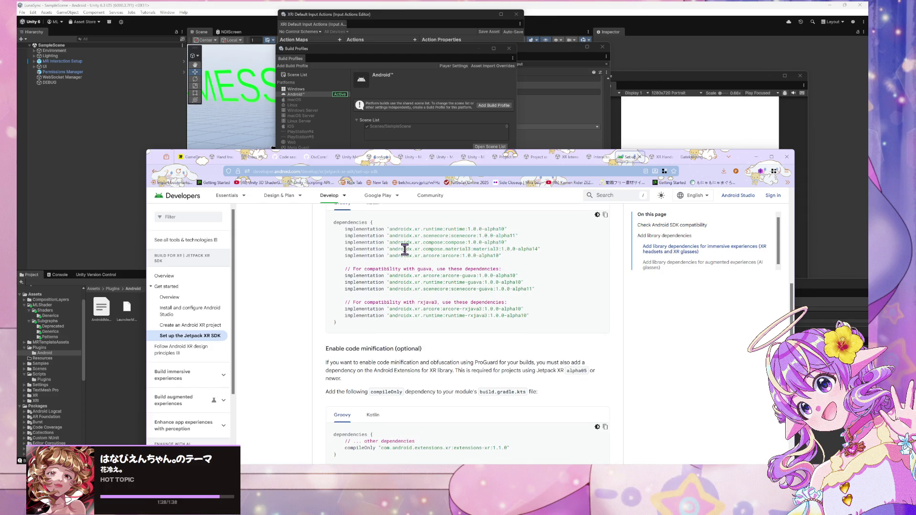
pyautogui.scroll(-3, 404, 248)
pyautogui.scroll(-3, 404, 248)
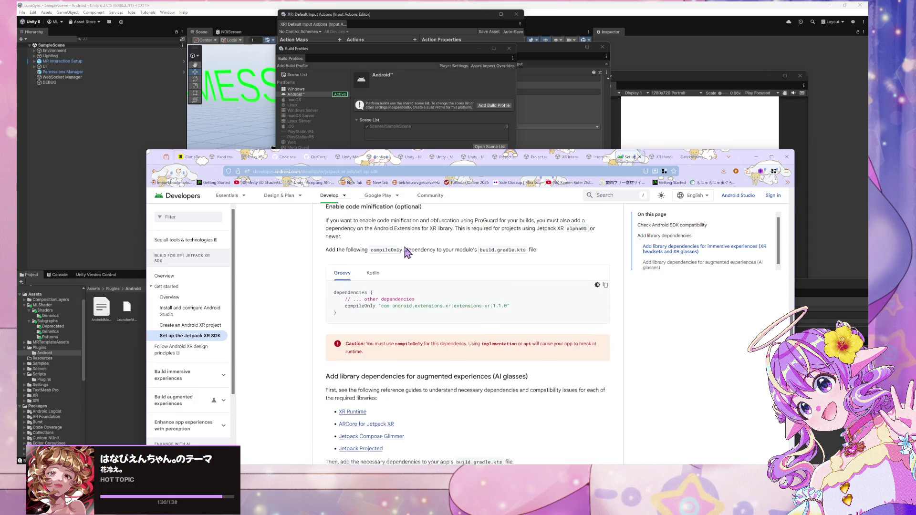
pyautogui.scroll(-2, 301, 244)
pyautogui.scroll(2, 302, 242)
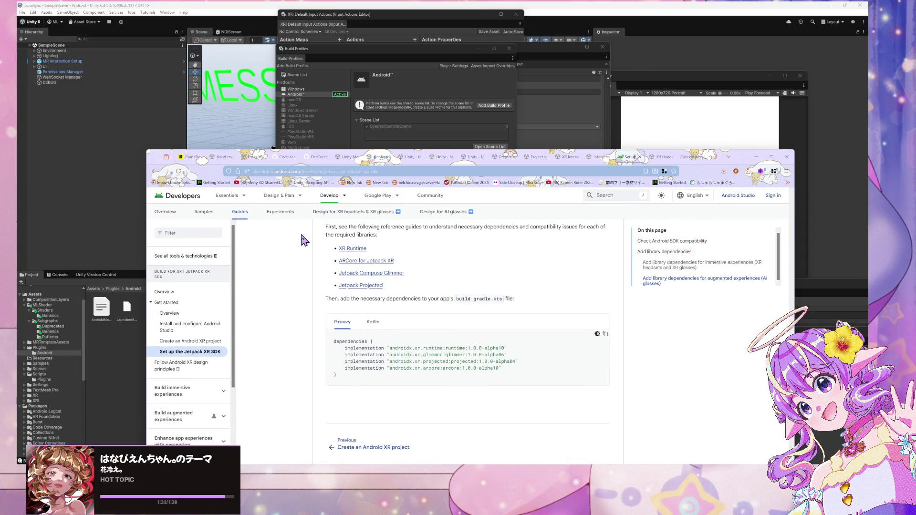
# Open 'Develop spatial UI with Views' from the Build immersive experiences section
pyautogui.scroll(-2, 303, 238)
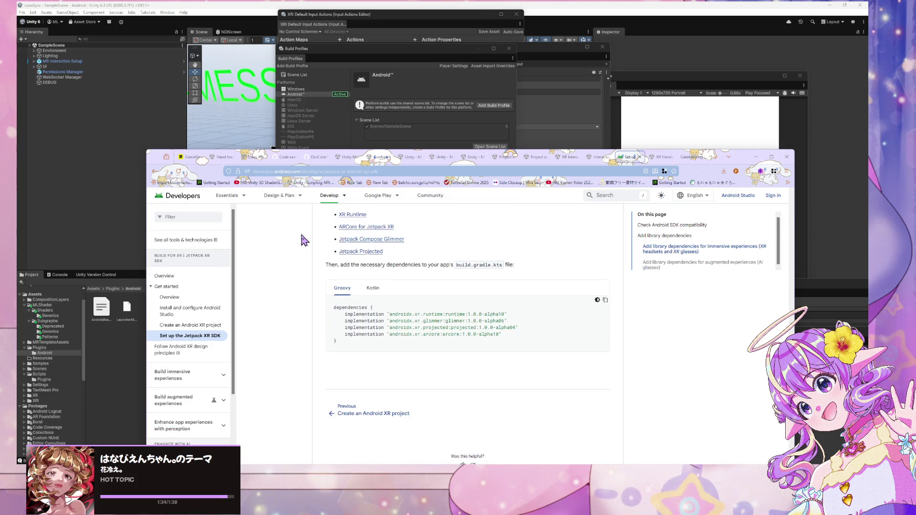
pyautogui.scroll(-2, 185, 285)
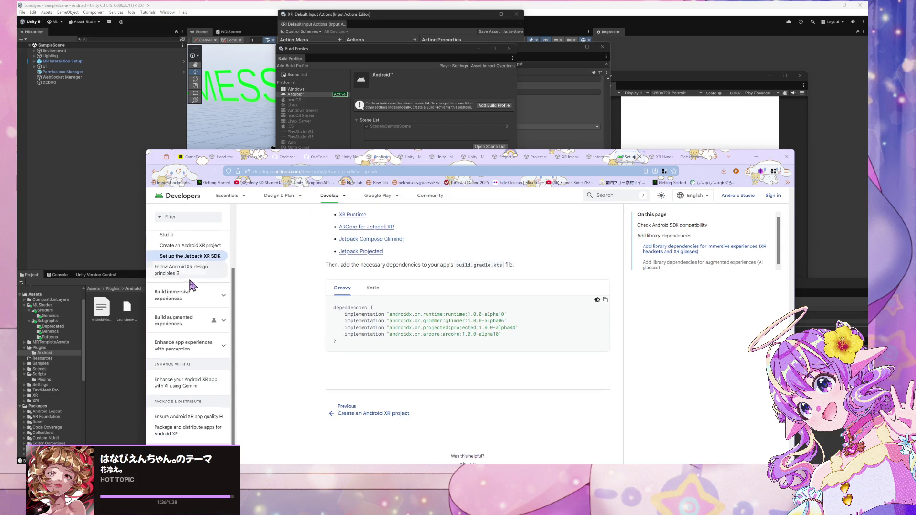
pyautogui.click(217, 304)
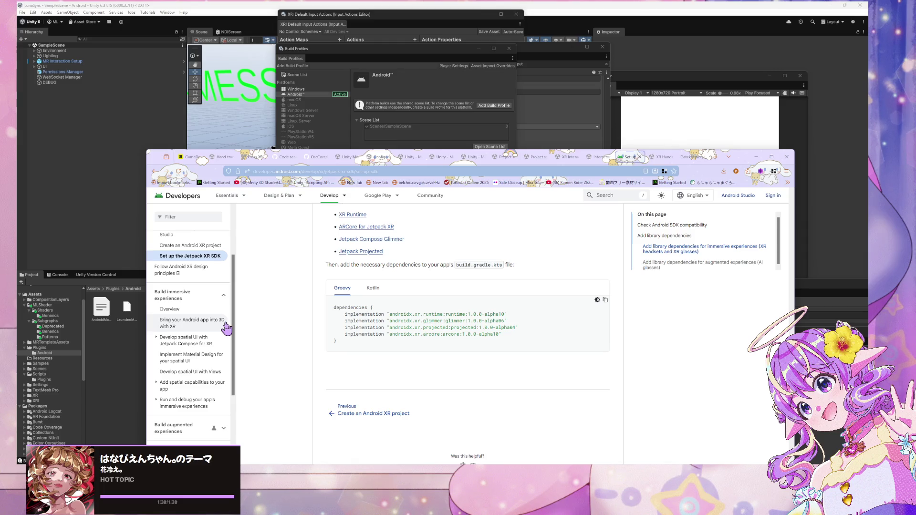
pyautogui.click(205, 372)
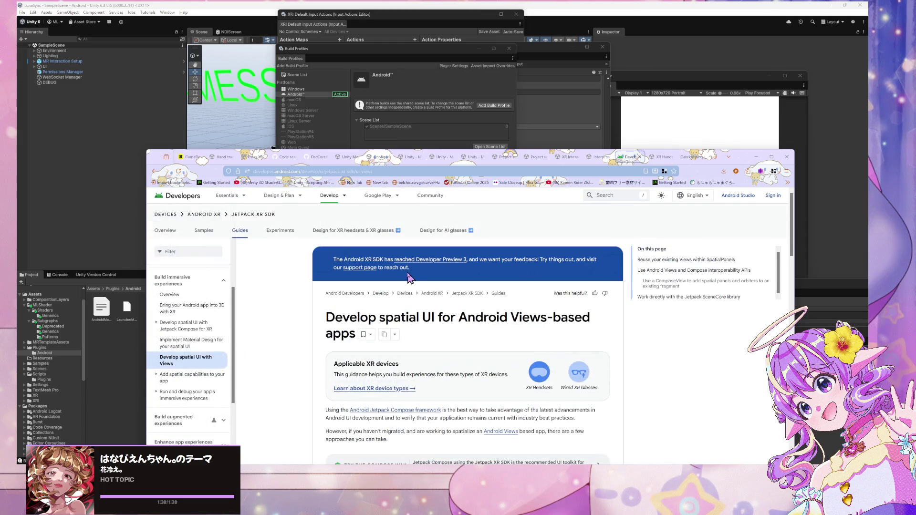
# Expand the 'Enhance app experiences with perception' guides and open the Planes detection guide
pyautogui.scroll(-5, 420, 279)
pyautogui.scroll(-4, 427, 280)
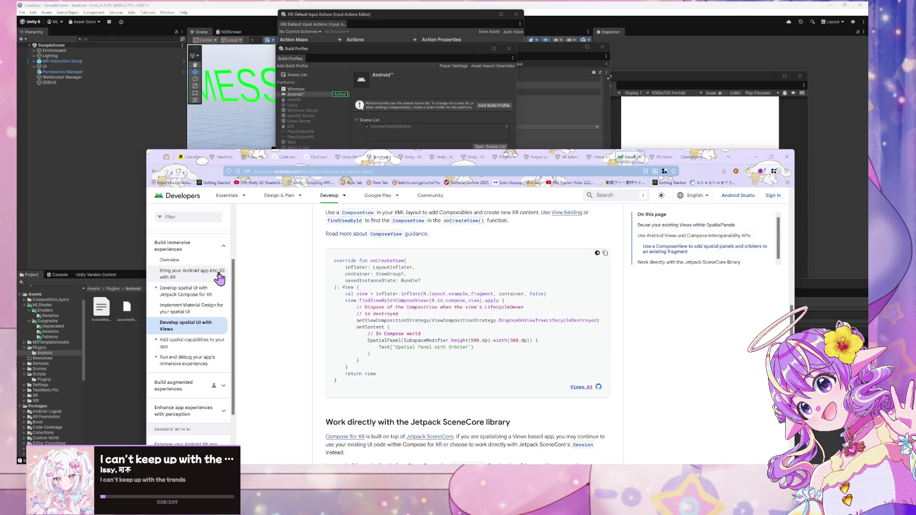
pyautogui.scroll(-2, 221, 329)
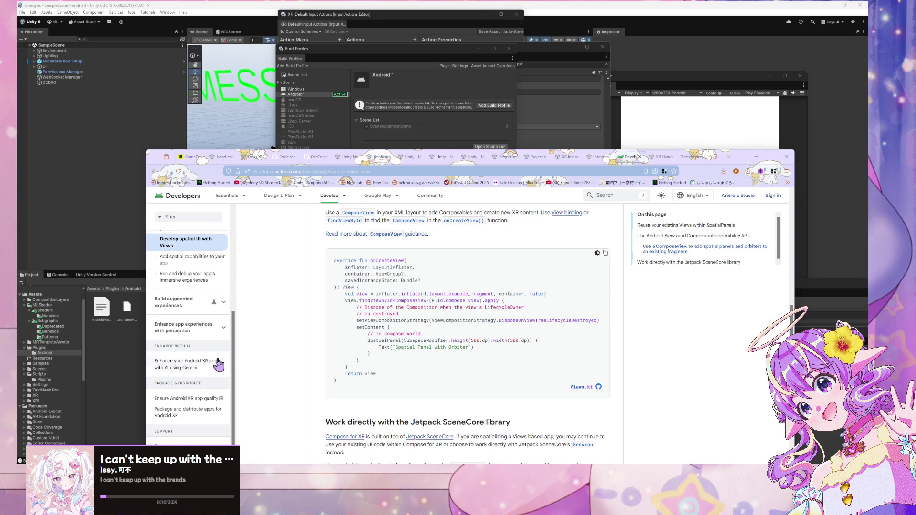
pyautogui.click(224, 327)
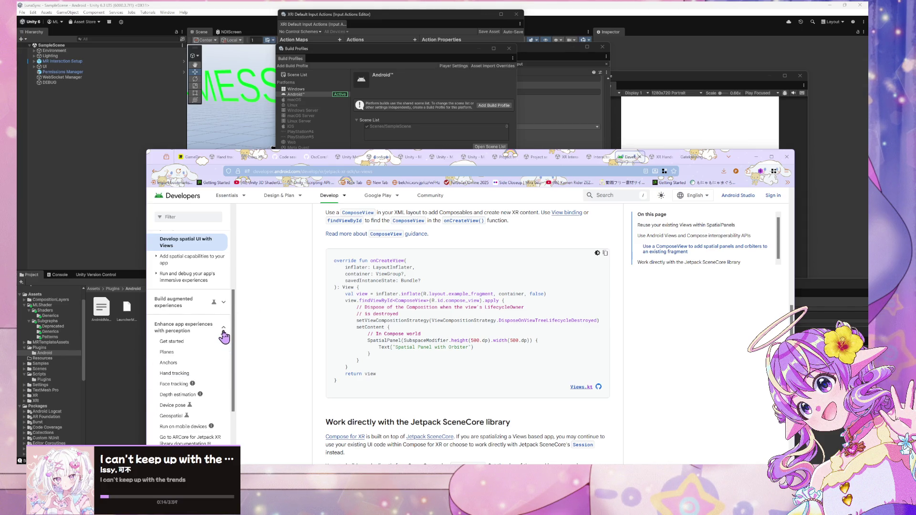
pyautogui.click(178, 352)
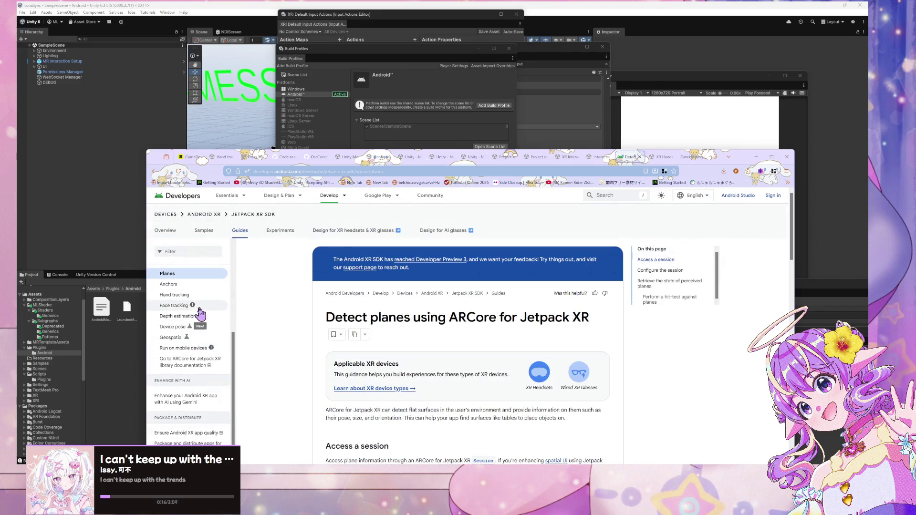
# Skim the 'Detect planes' guide, then close the Android XR docs tab
pyautogui.scroll(-1, 200, 313)
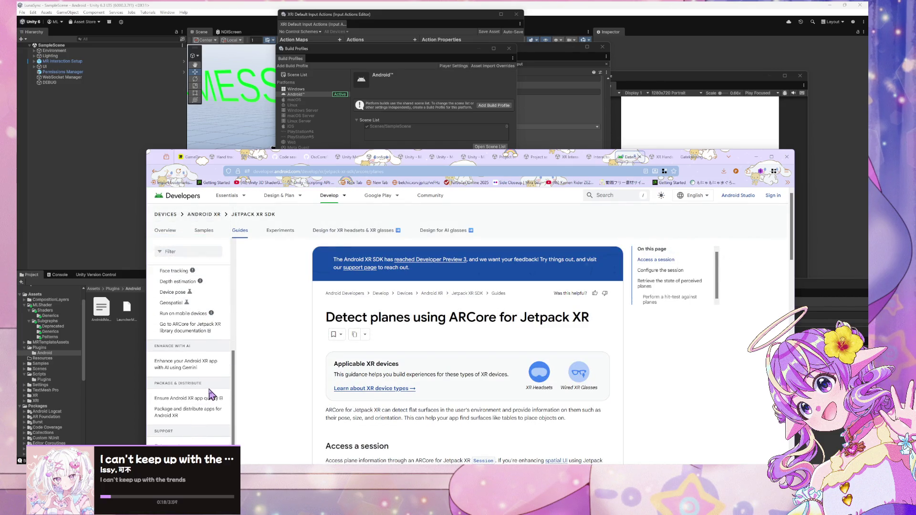
pyautogui.scroll(2, 208, 307)
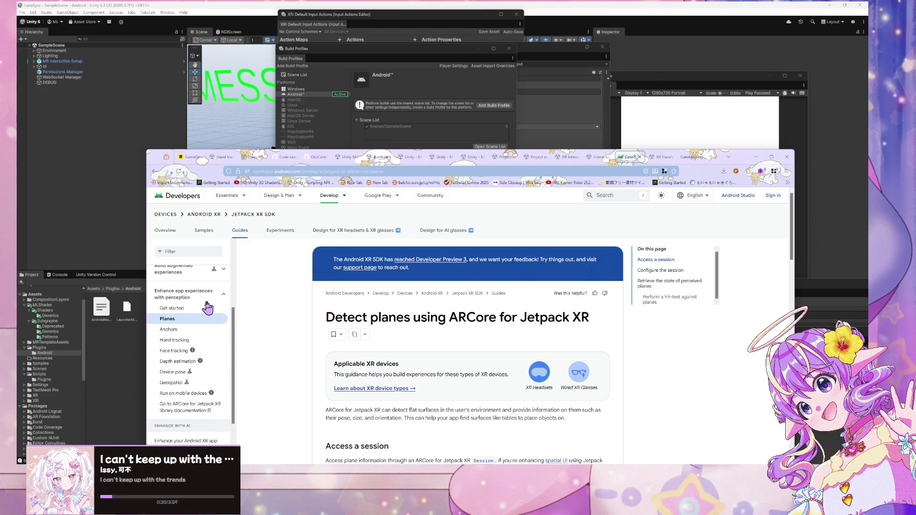
pyautogui.click(639, 157)
# Search Google for 'face tracking xr unity android' from the address bar
pyautogui.click(423, 171)
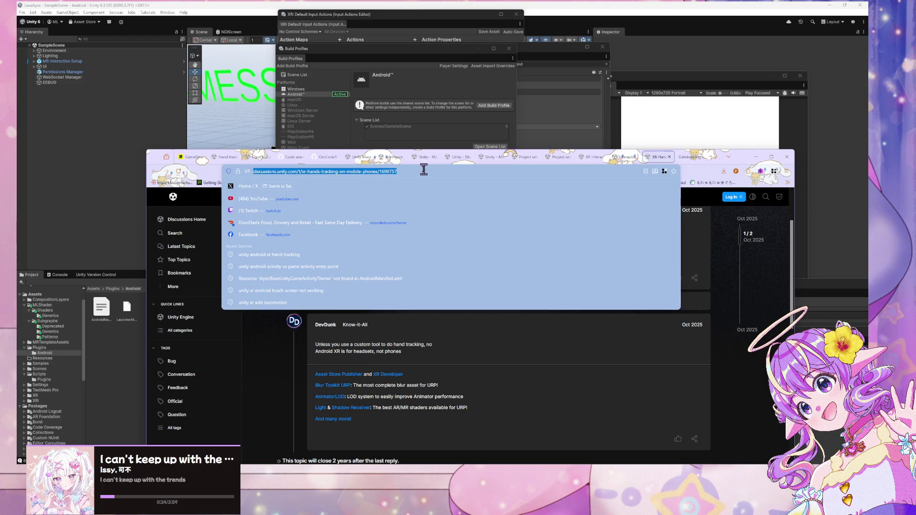
pyautogui.write('face tracking ')
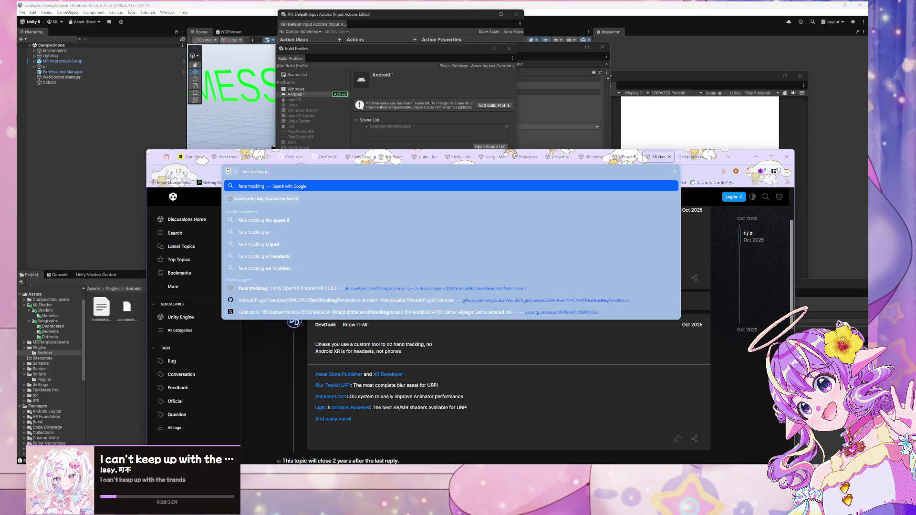
pyautogui.write('xr an')
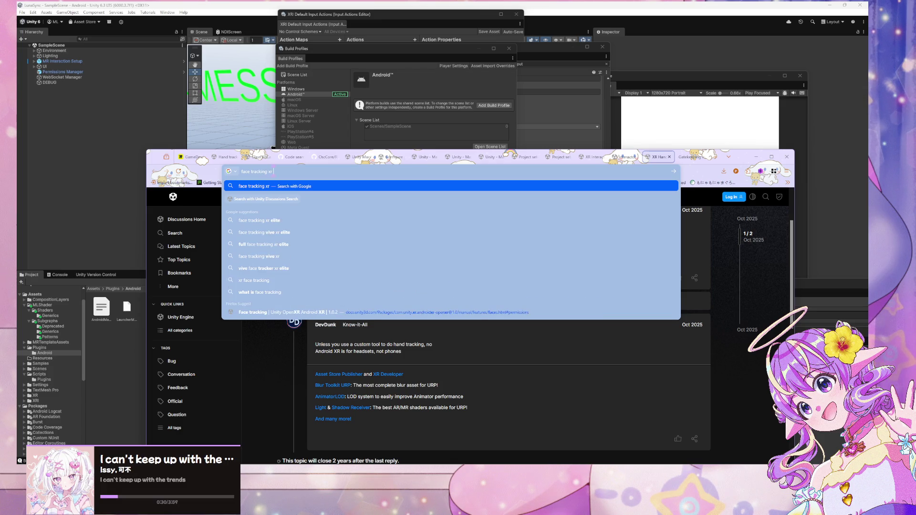
pyautogui.press('BackSpace')
pyautogui.press('BackSpace')
pyautogui.write('unity and')
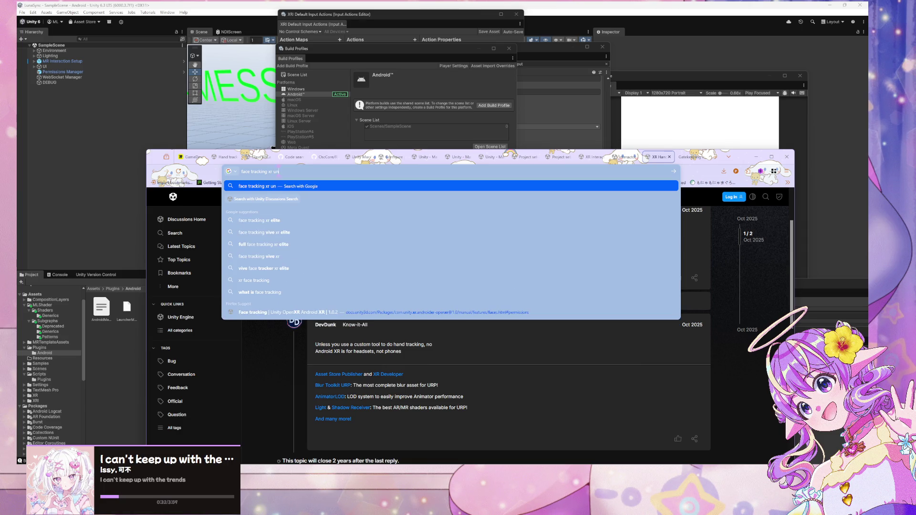
pyautogui.write('roi')
pyautogui.press('Return')
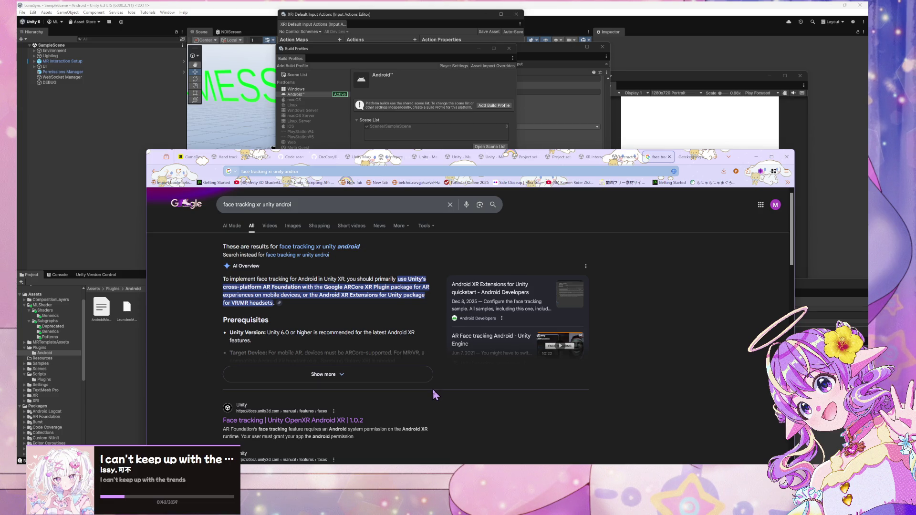
# Open the Unity OpenXR Android XR 1.0.2 face tracking result in a new tab
pyautogui.scroll(-1, 432, 391)
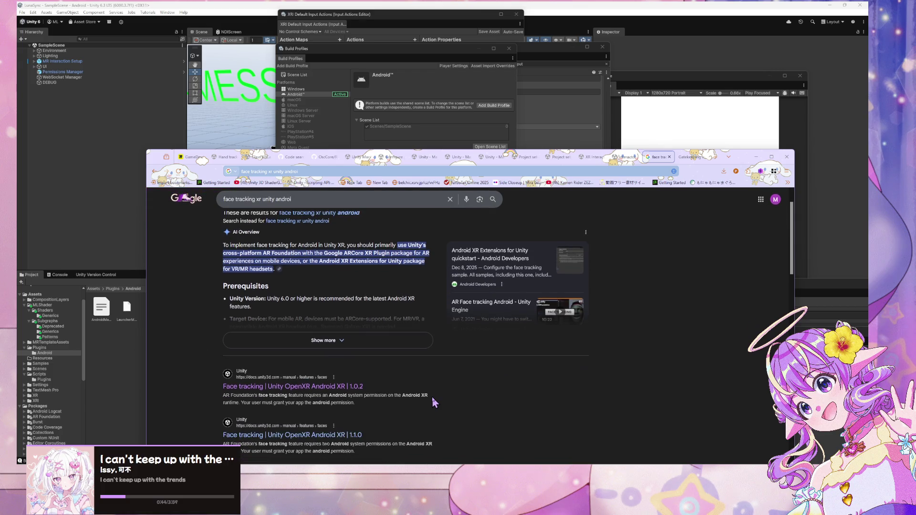
pyautogui.scroll(-1, 336, 396)
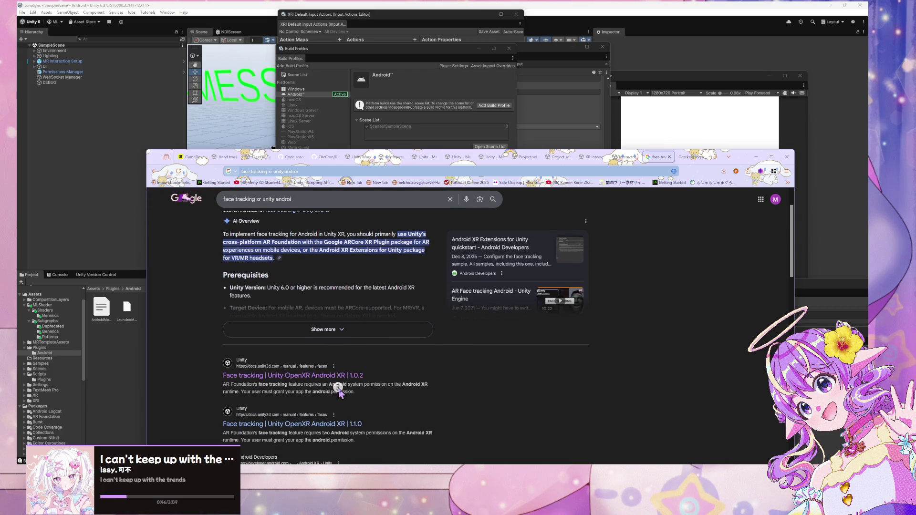
pyautogui.middleClick(339, 376)
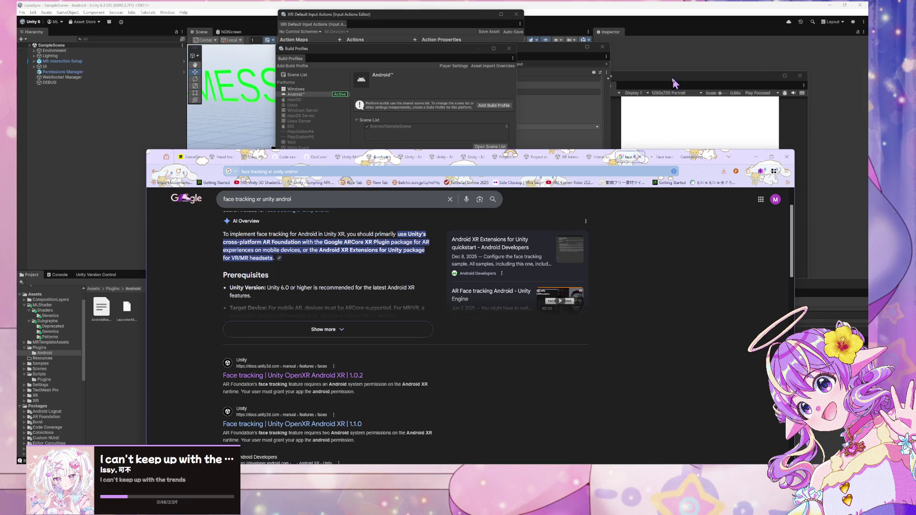
# Switch to the newly opened Unity face tracking docs and scroll through them
pyautogui.click(662, 157)
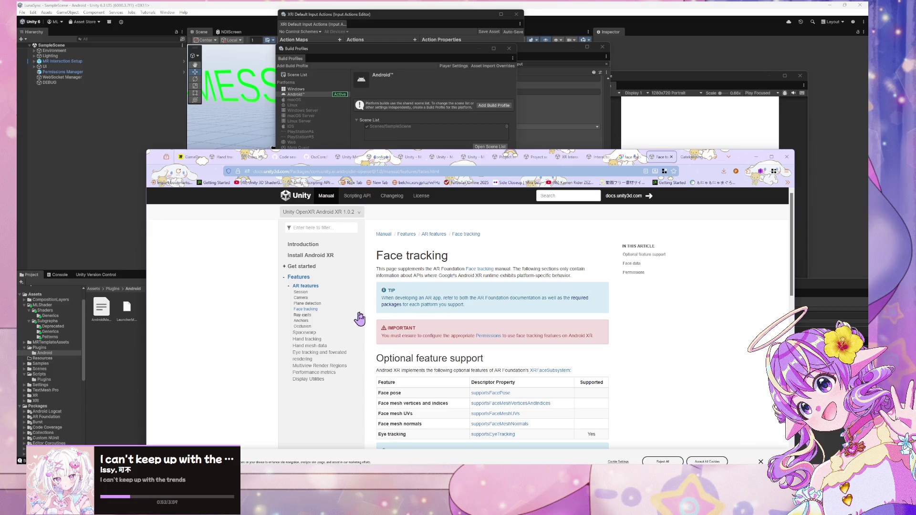
pyautogui.scroll(-3, 399, 284)
pyautogui.scroll(-3, 400, 282)
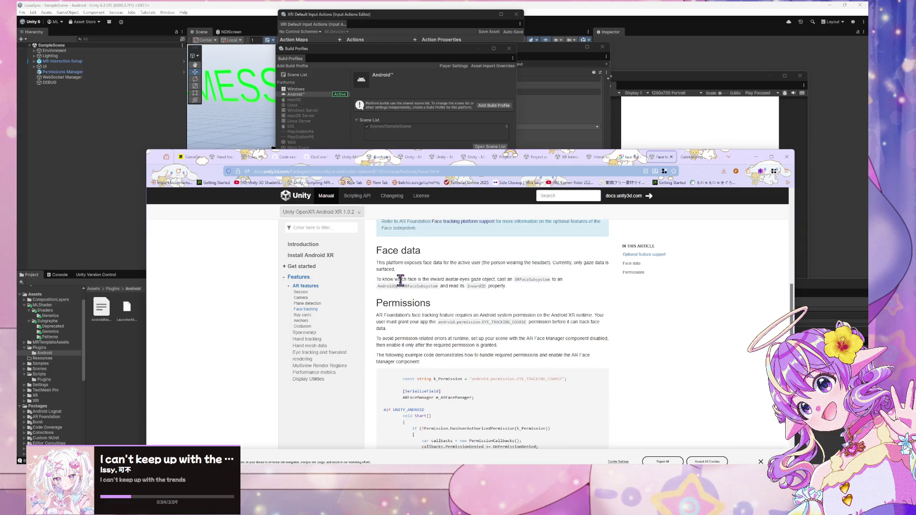
pyautogui.scroll(-2, 402, 286)
pyautogui.scroll(-1, 402, 286)
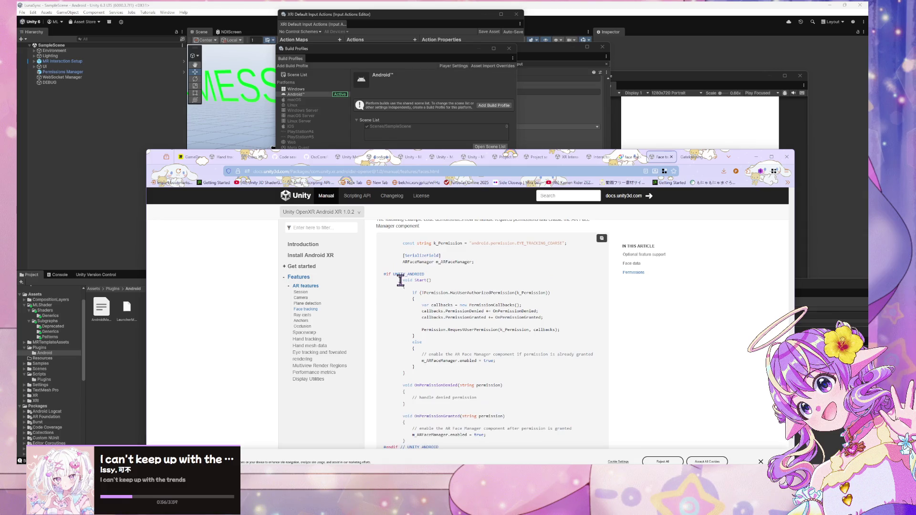
pyautogui.scroll(-2, 400, 280)
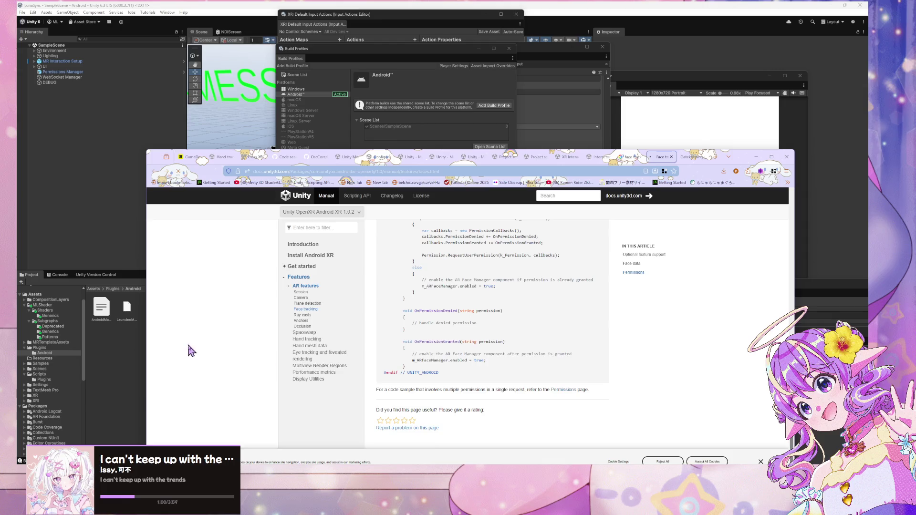
# From the Permissions page, open Face tracking in a new tab and review its permission-request code
pyautogui.hotkey('alt', 'Left')
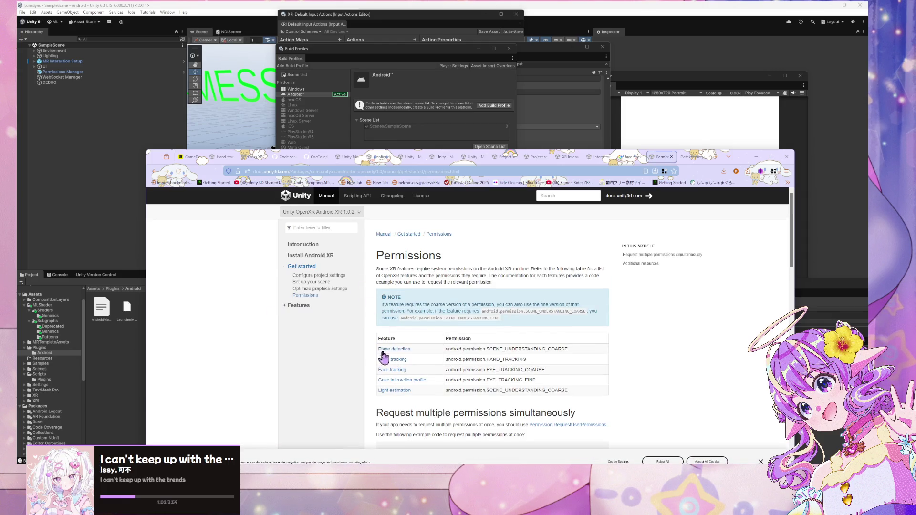
pyautogui.middleClick(398, 373)
pyautogui.click(662, 158)
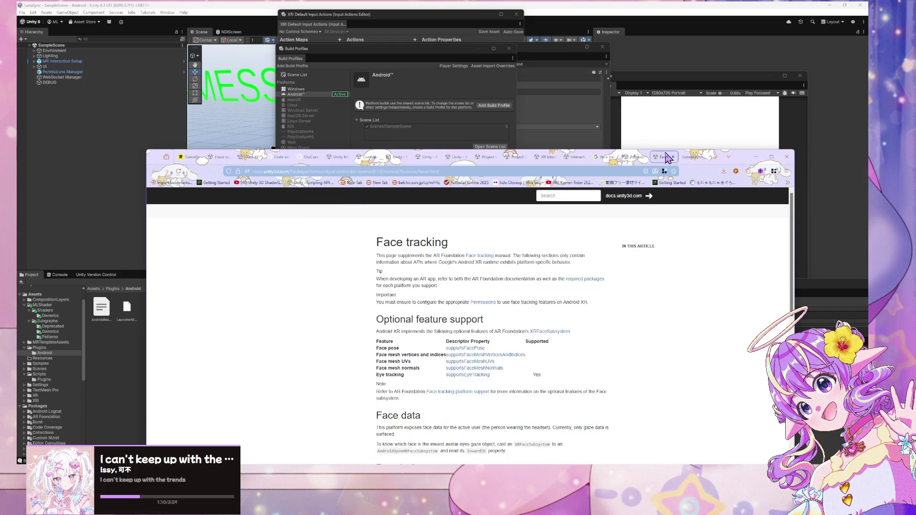
pyautogui.scroll(-4, 582, 286)
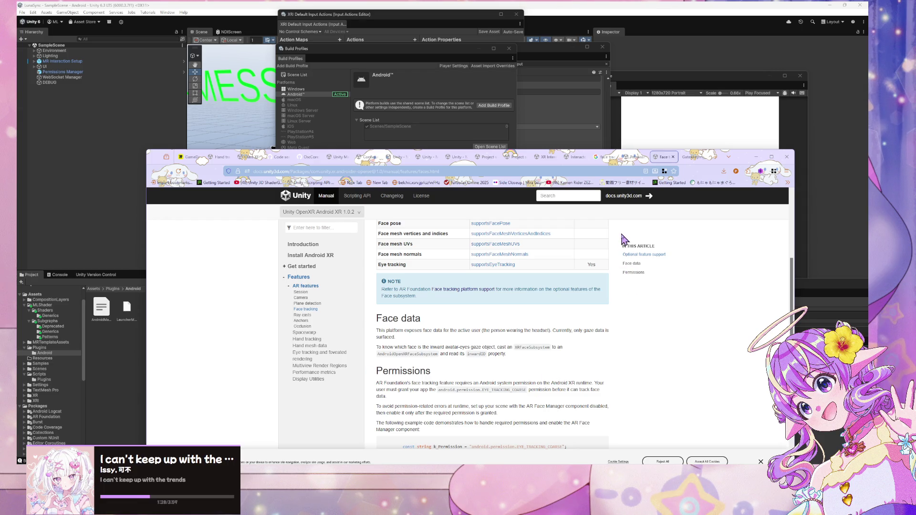
pyautogui.scroll(-3, 623, 240)
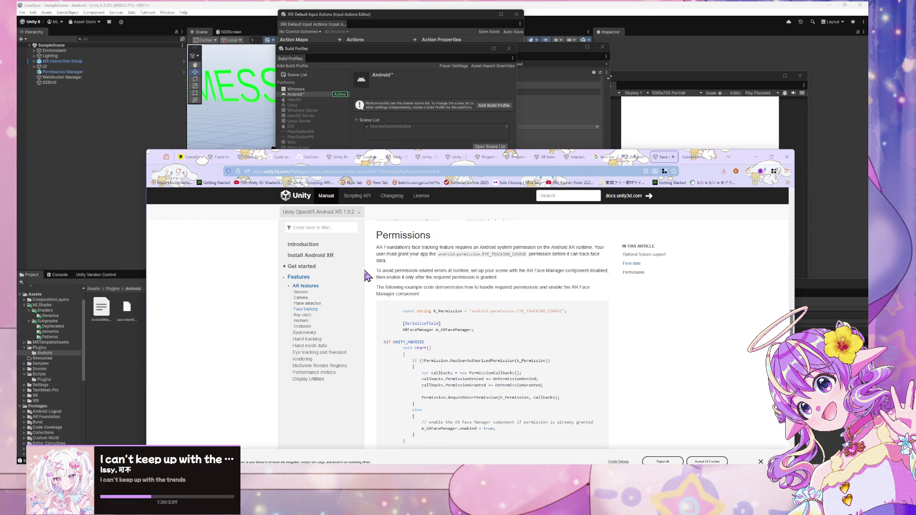
pyautogui.scroll(-3, 366, 276)
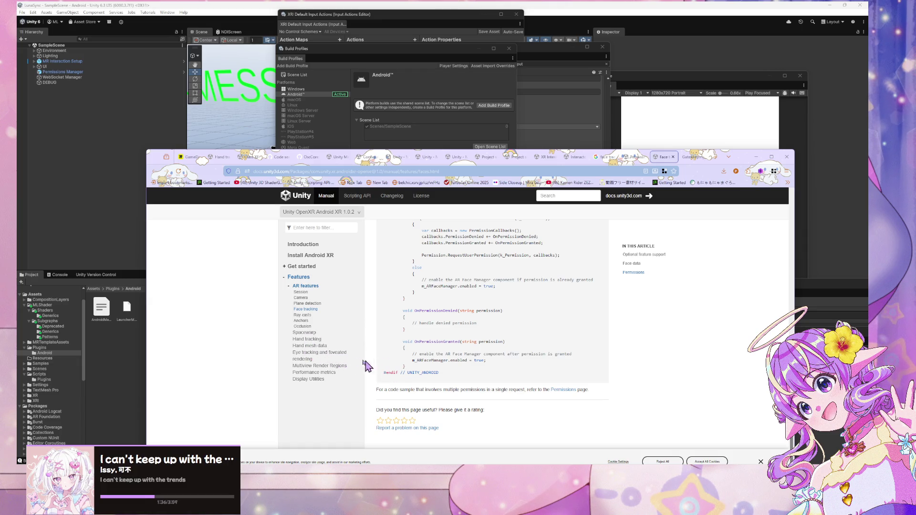
# Open the Android XR Ray casts article and check its supported trackables table (Depth, Planes)
pyautogui.click(315, 316)
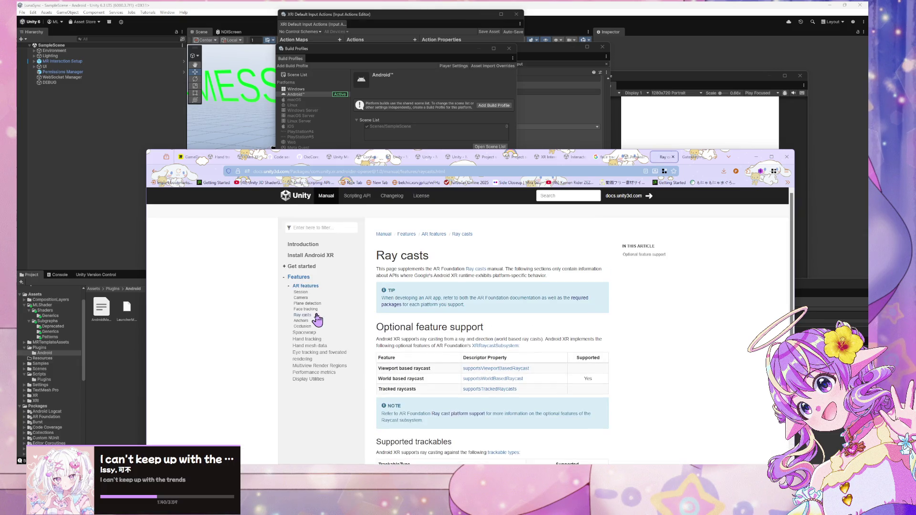
pyautogui.scroll(-4, 474, 368)
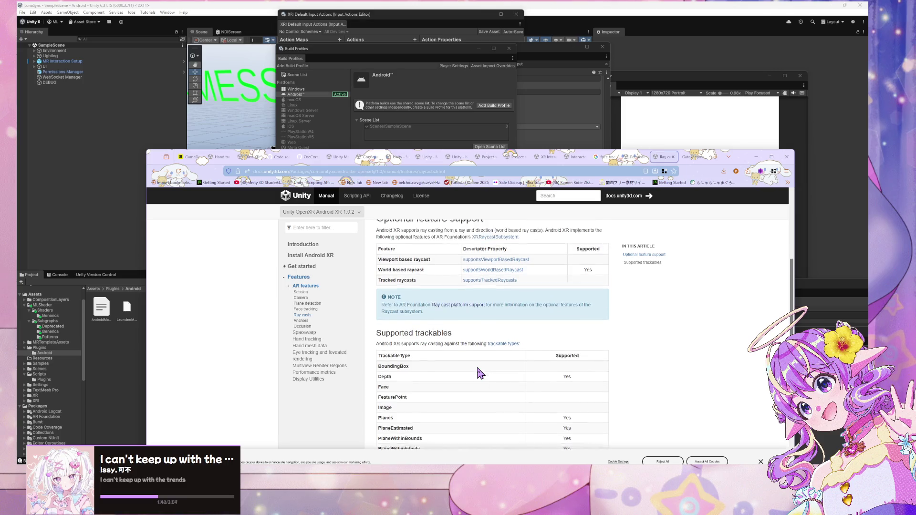
pyautogui.scroll(1, 479, 373)
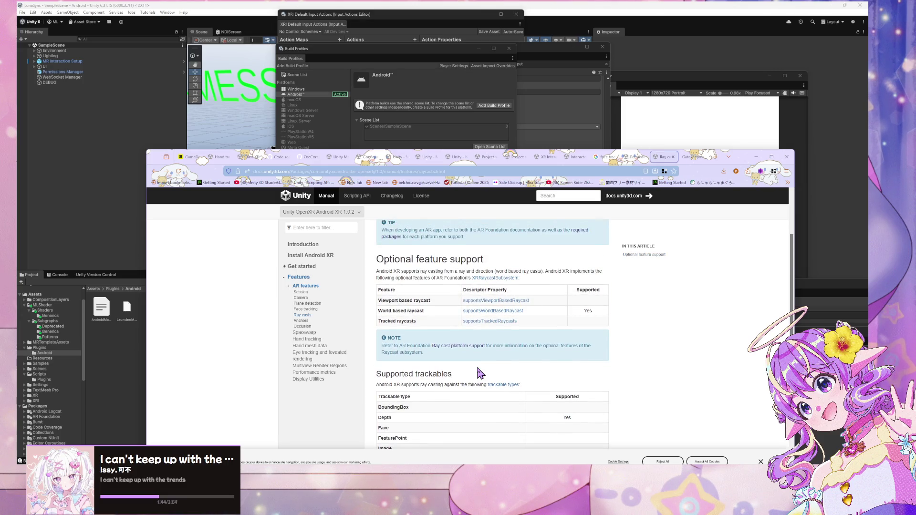
pyautogui.scroll(-2, 480, 373)
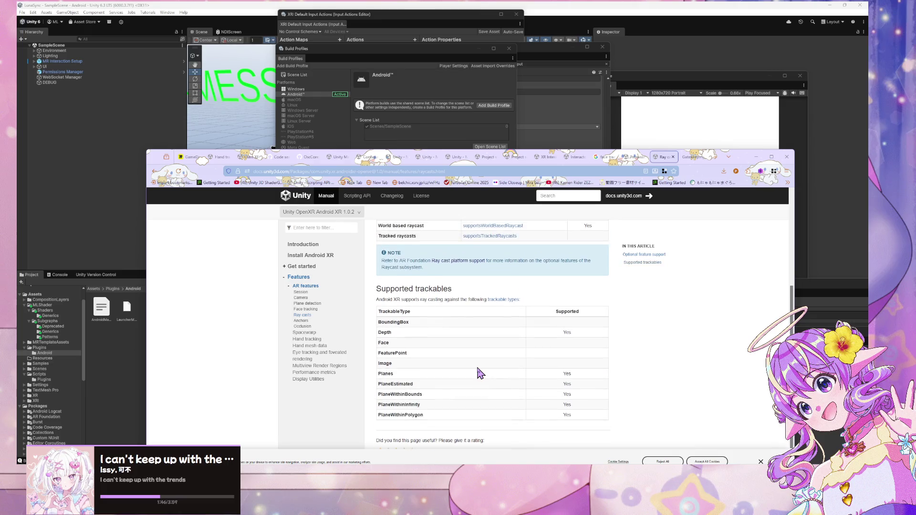
pyautogui.scroll(-1, 479, 373)
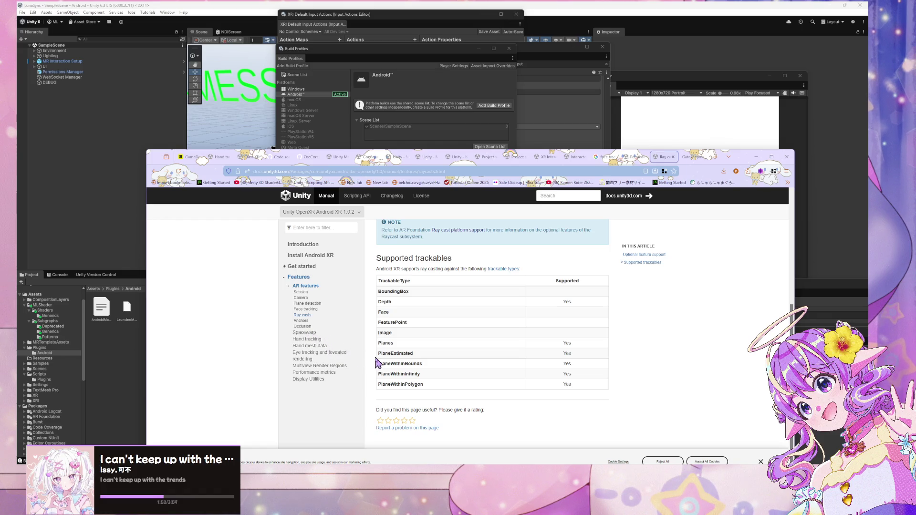
# Skim the Hand tracking article's code sample, then return to the face tracking Google results
pyautogui.click(308, 340)
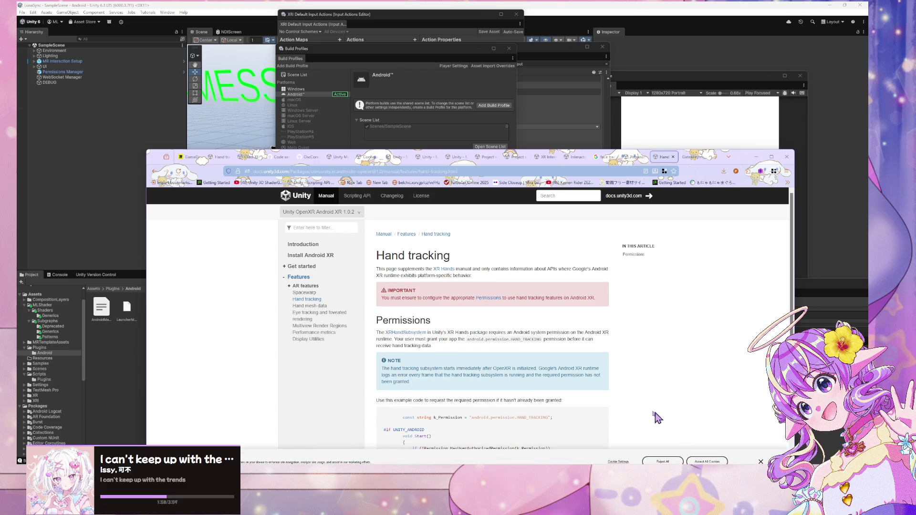
pyautogui.scroll(-2, 569, 383)
pyautogui.scroll(-4, 569, 384)
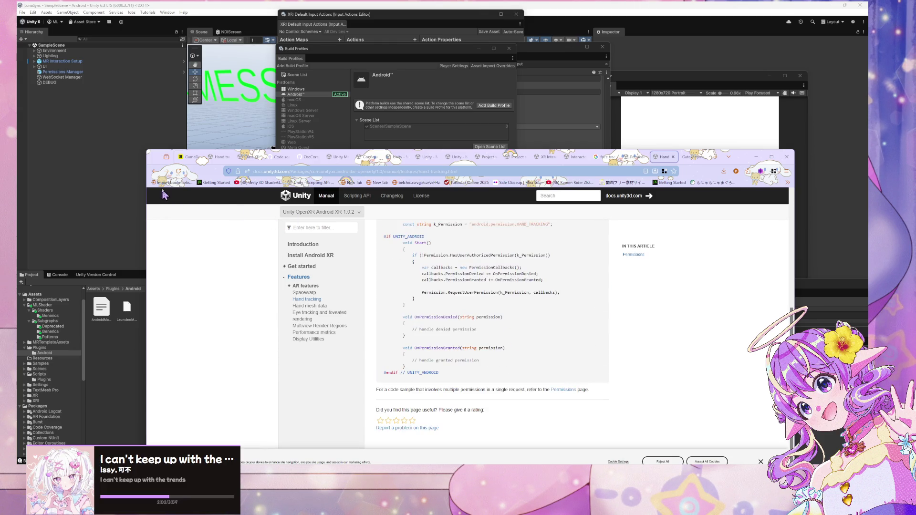
pyautogui.click(153, 175)
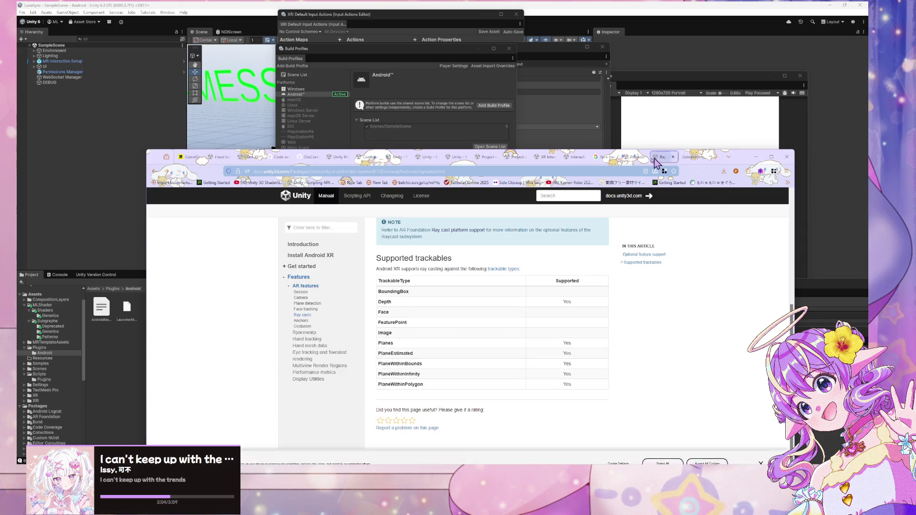
pyautogui.click(601, 160)
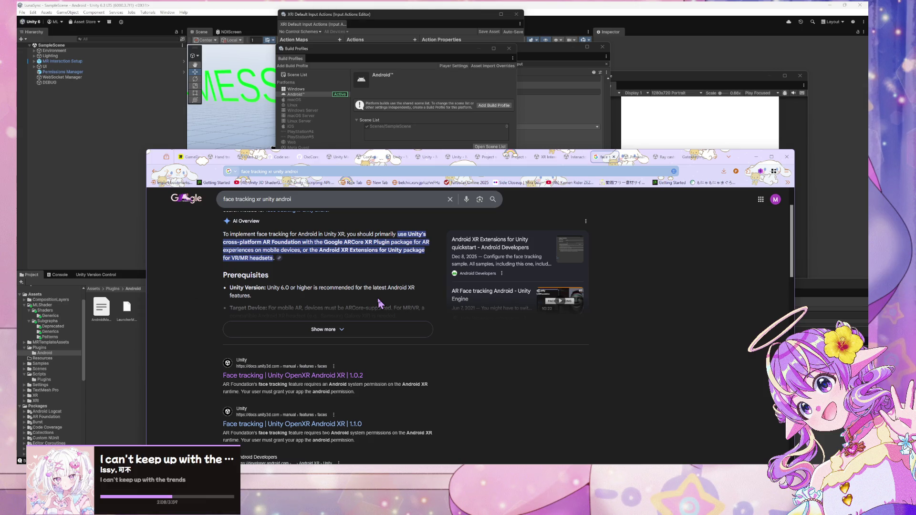
# Preview the Face tracking 1.1.0 result, then open the Reddit 'Android XR Unity SDK with Samsung Galaxy XR' post
pyautogui.scroll(-2, 347, 367)
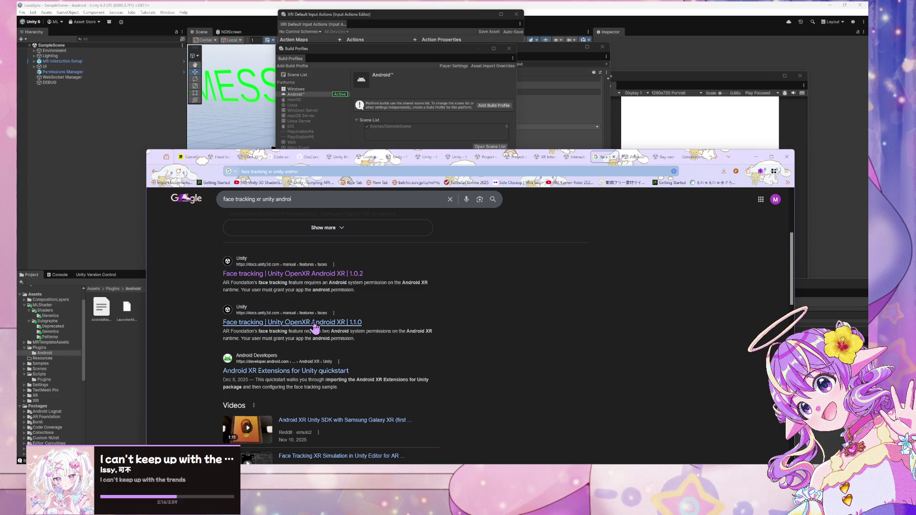
pyautogui.hotkey('alt', 'shift')
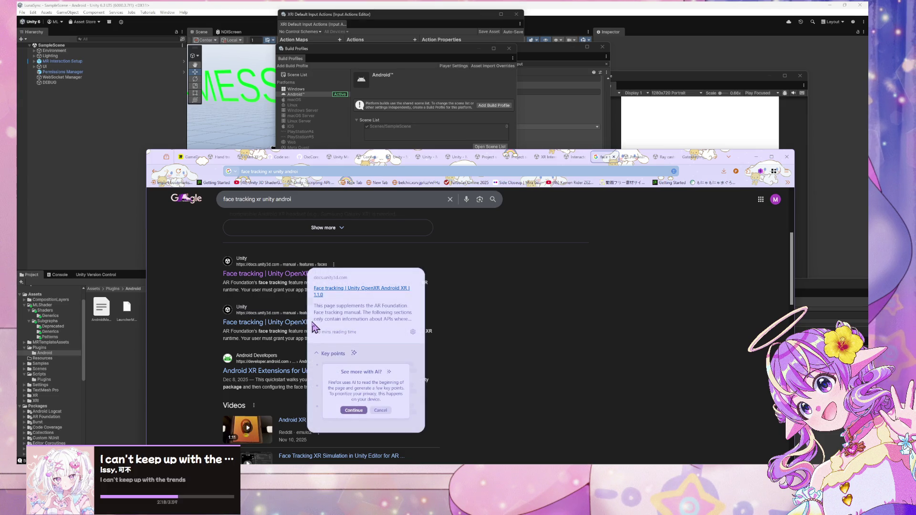
pyautogui.click(176, 370)
pyautogui.scroll(-3, 319, 342)
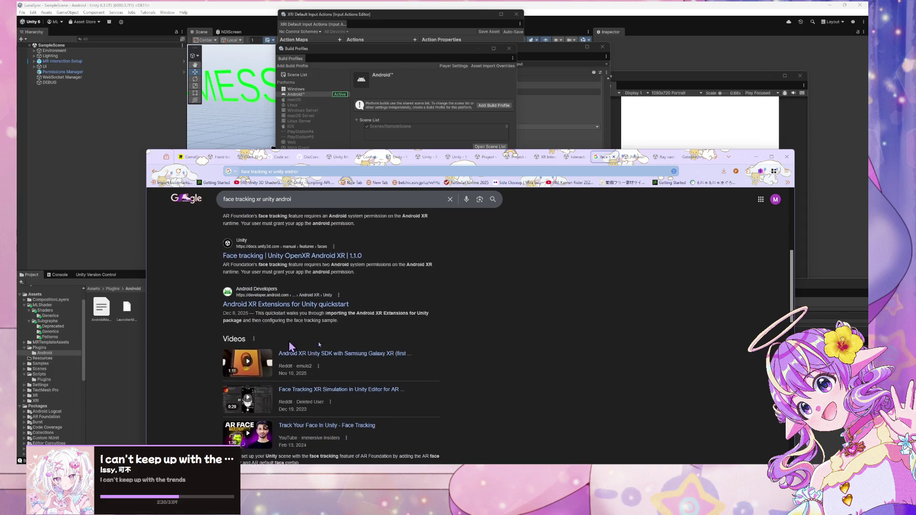
pyautogui.click(365, 352)
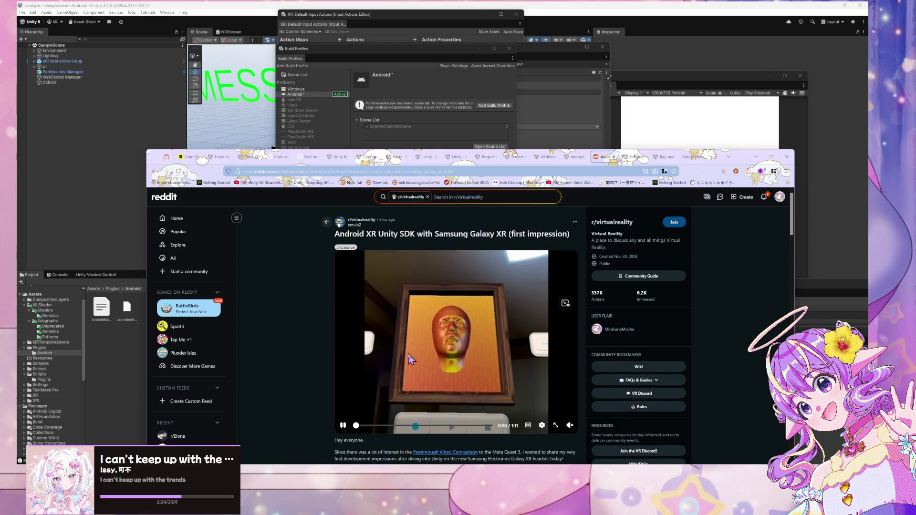
pyautogui.scroll(-1, 413, 377)
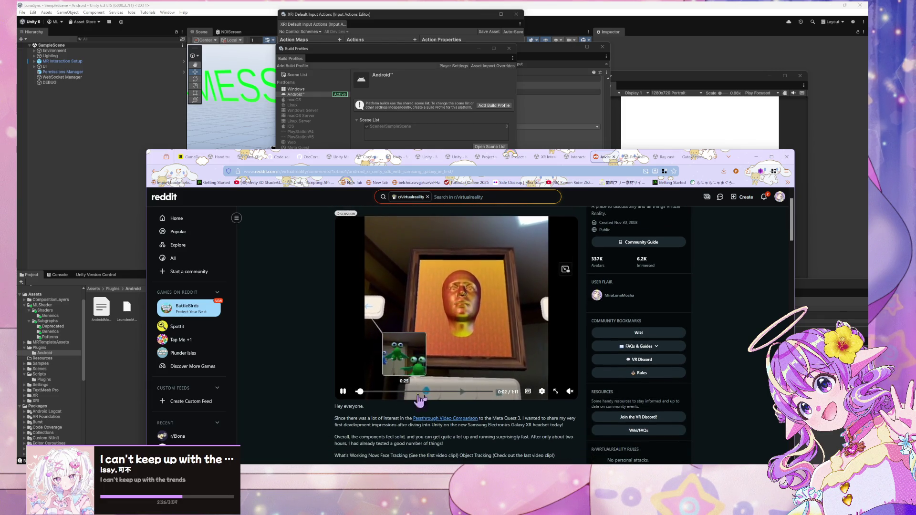